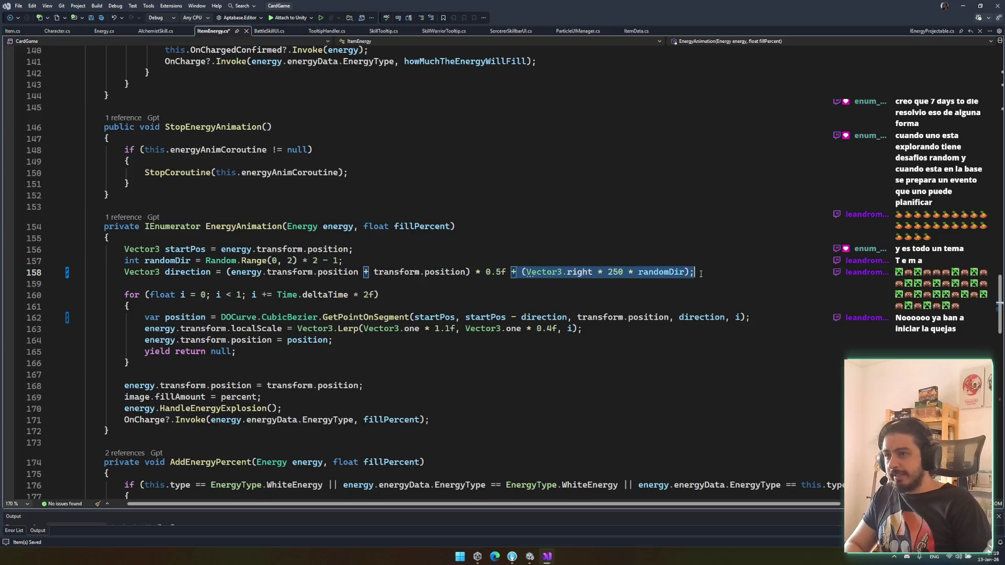
Step: Wrap 'startPos - direction' in parentheses on line 162, then return to the running game in Unity
double_click(190, 272)
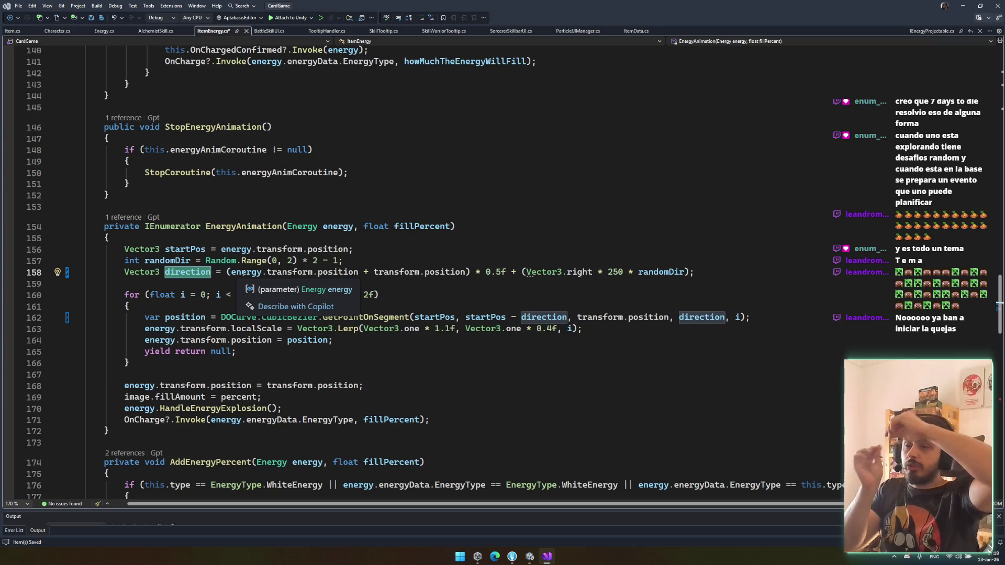
click(471, 317)
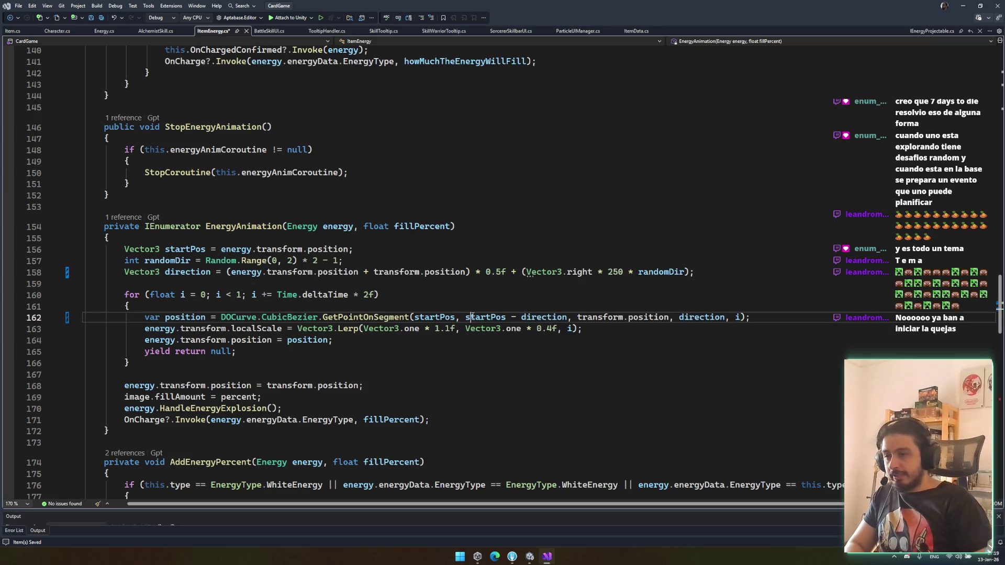
text(()
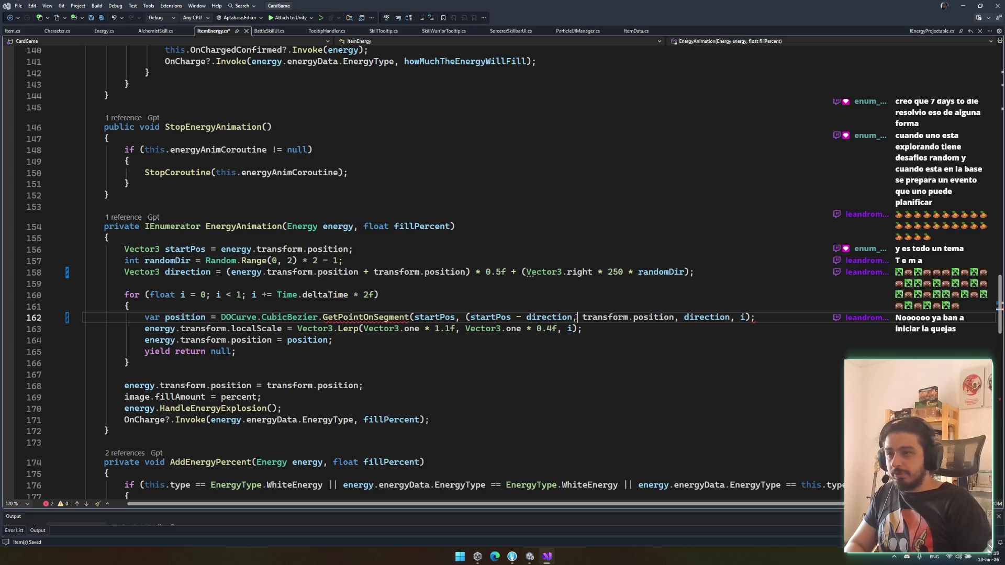
text())
key(alt+Tab)
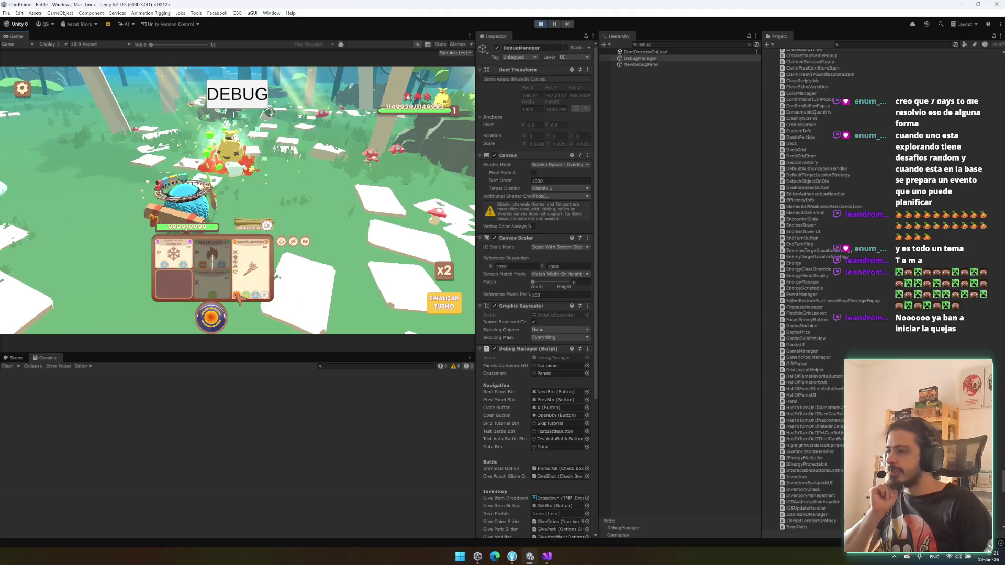
Step: Stop Play mode and go back to line 158 of the energy script in Visual Studio
click(542, 25)
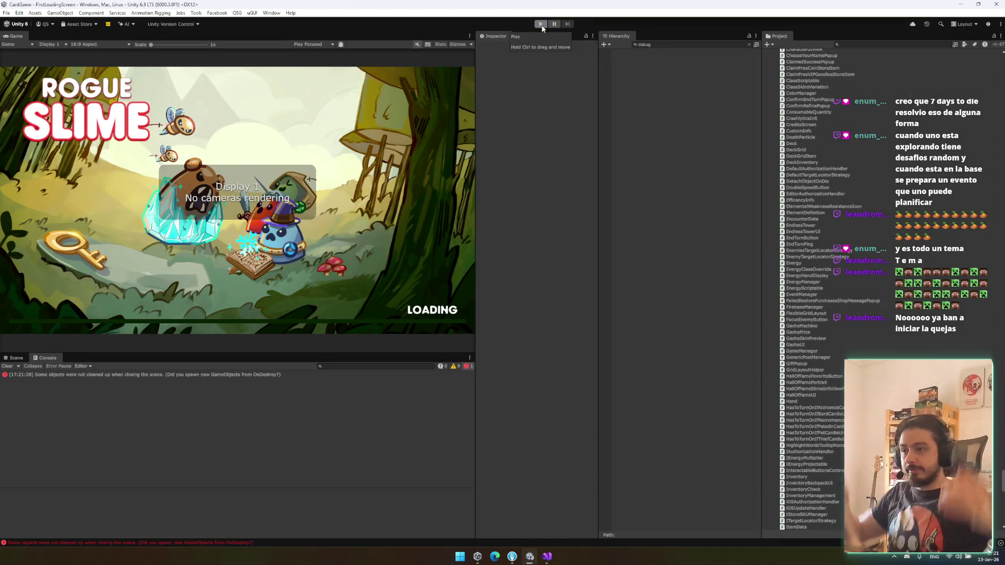
click(547, 556)
click(693, 271)
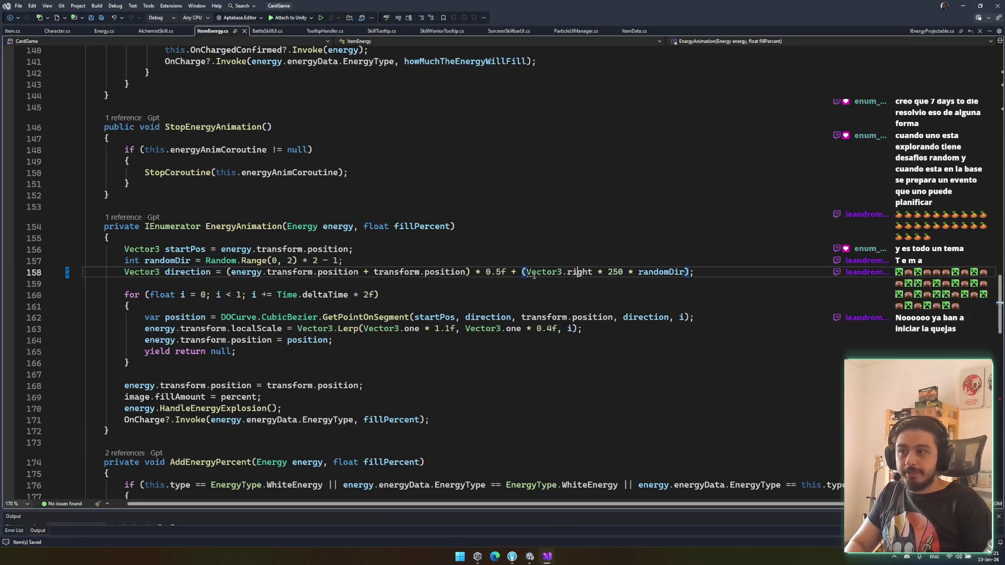
Step: Append '+ Vector3.up *' to the curve direction on line 158
text(+ ve)
key(Tab)
text(.up)
key(Tab)
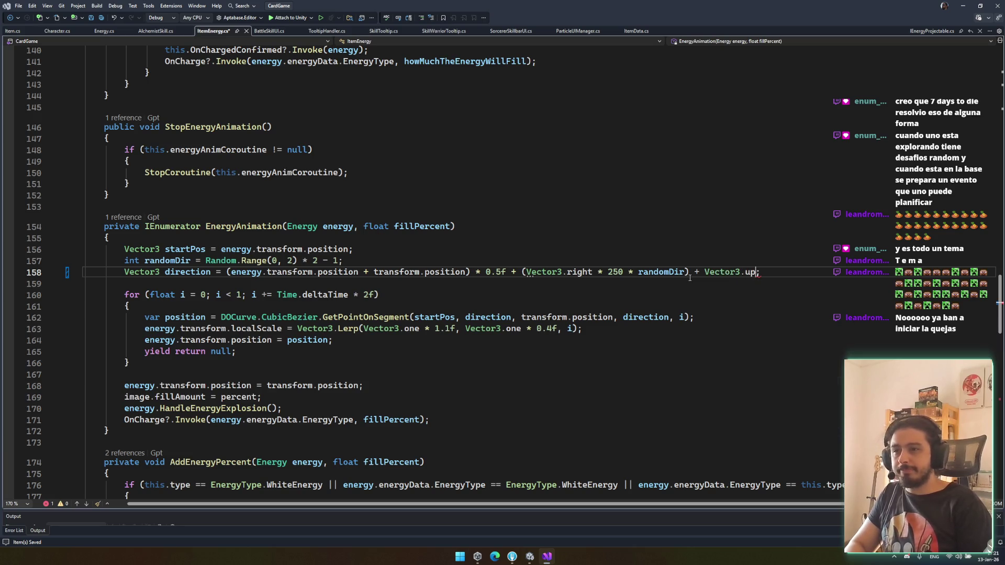
key(End)
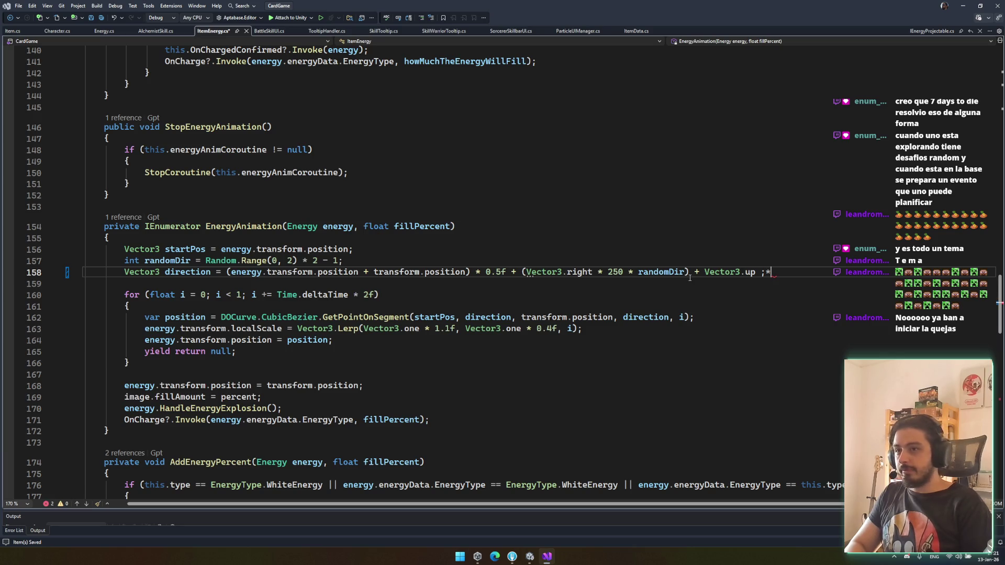
text(*)
Step: Replace the fixed 250 sideways multiplier with Random.Range(150, 250)
double_click(616, 272)
text(Random.Range()
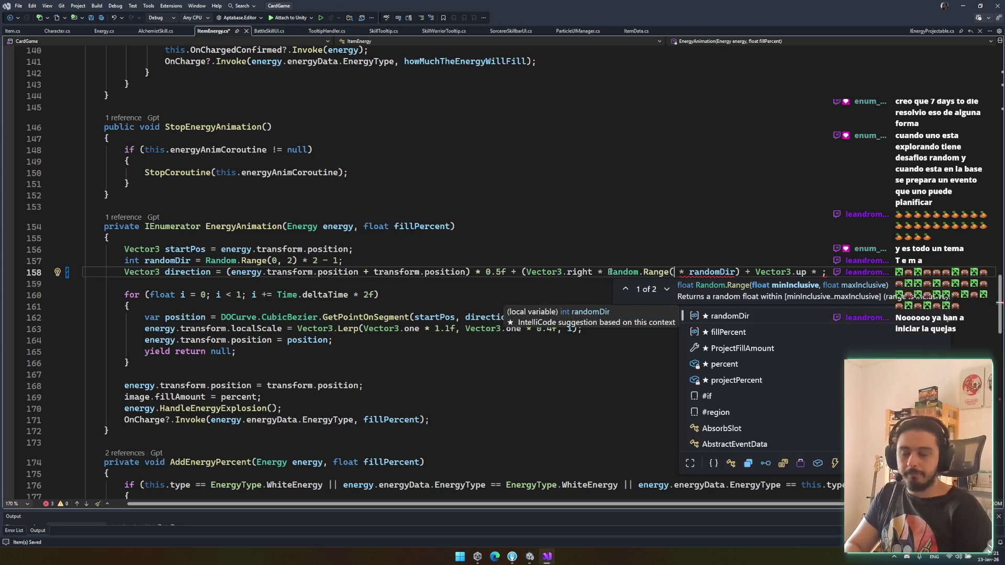
text(150 + 250))
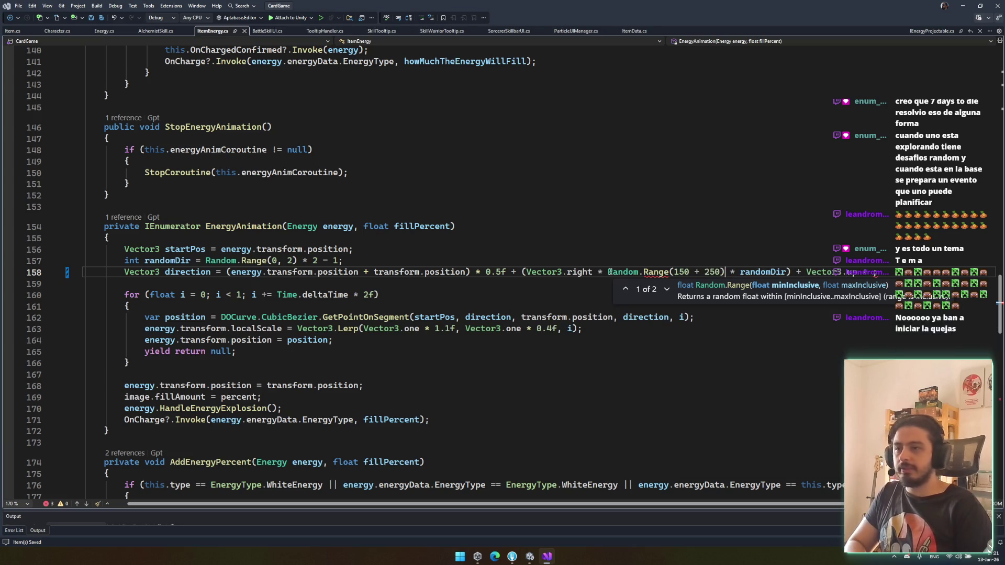
click(696, 272)
key(Delete)
key(BackSpace)
text(,)
Step: Use Random.Range(150, 250) as the Vector3.up multiplier too, save, and switch to Unity
drag(719, 272, 608, 272)
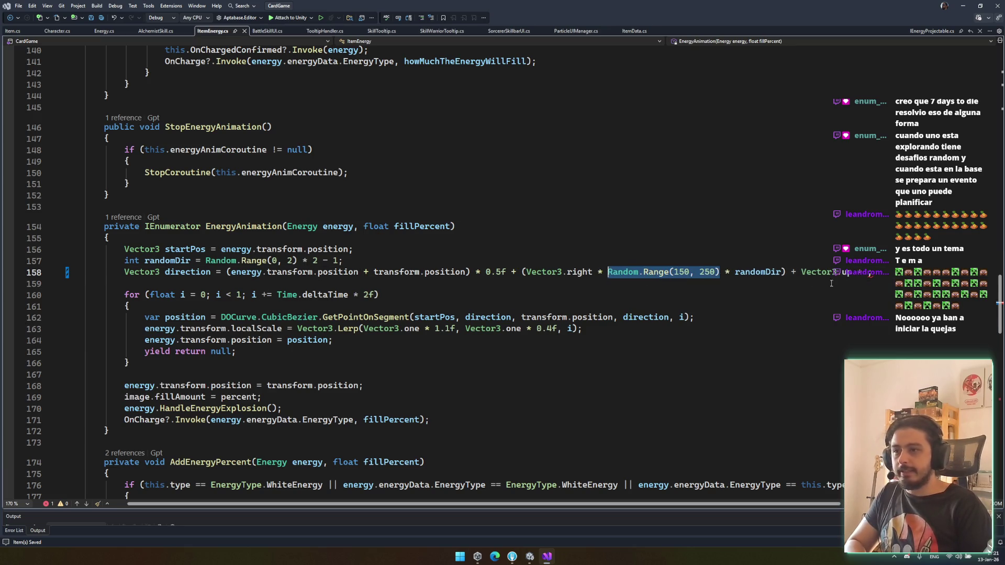
key(ctrl+c)
click(865, 272)
key(ctrl+v)
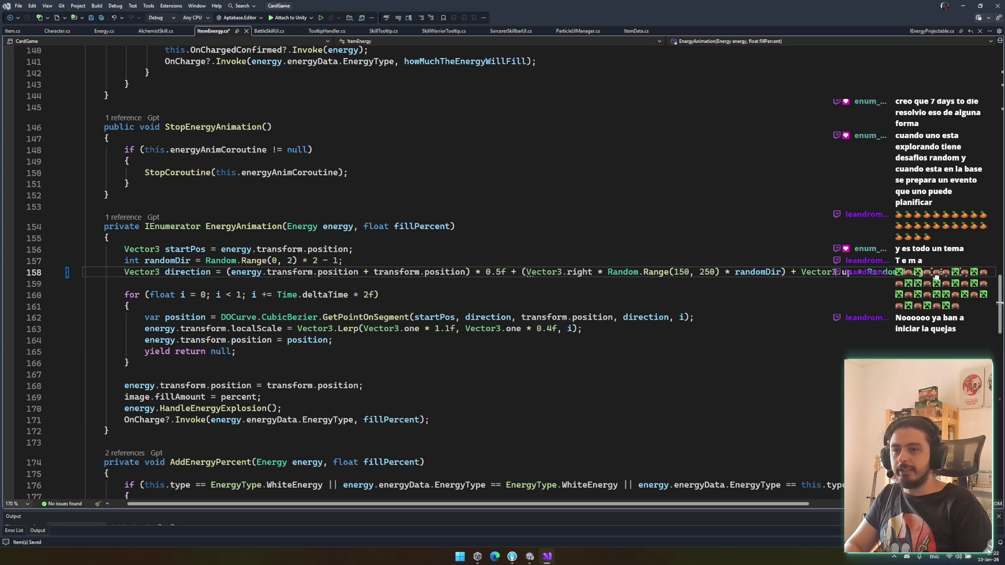
key(ctrl+s)
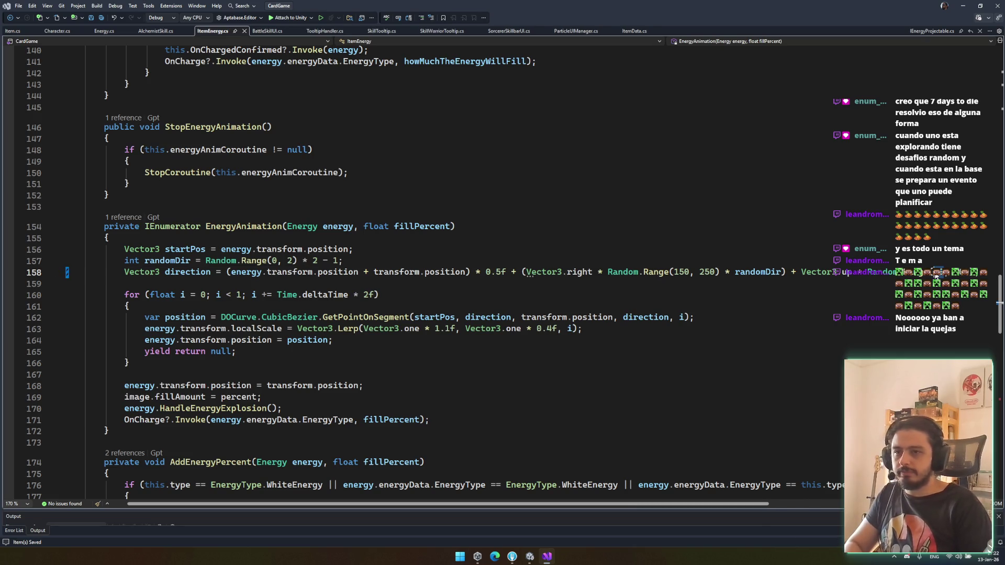
key(Up)
key(Up)
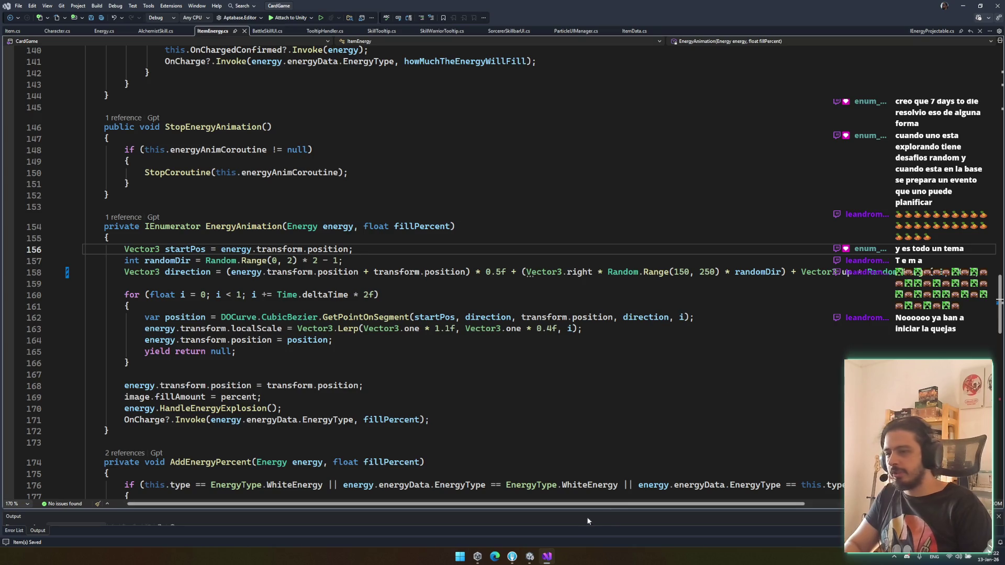
click(532, 557)
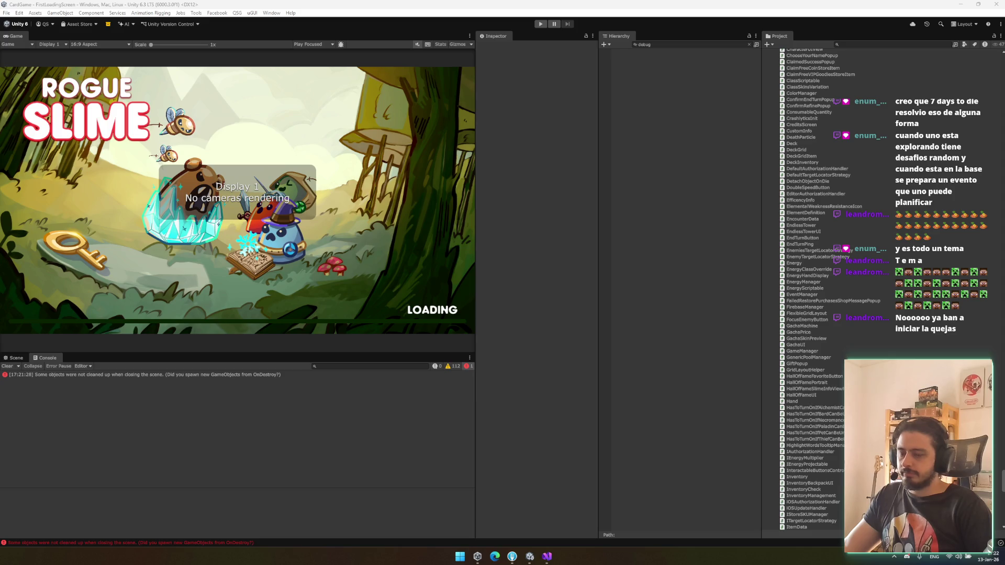
Step: Enter Play mode once scripts recompile, reaching the Rogue Slime v0.7.7 main menu
click(541, 24)
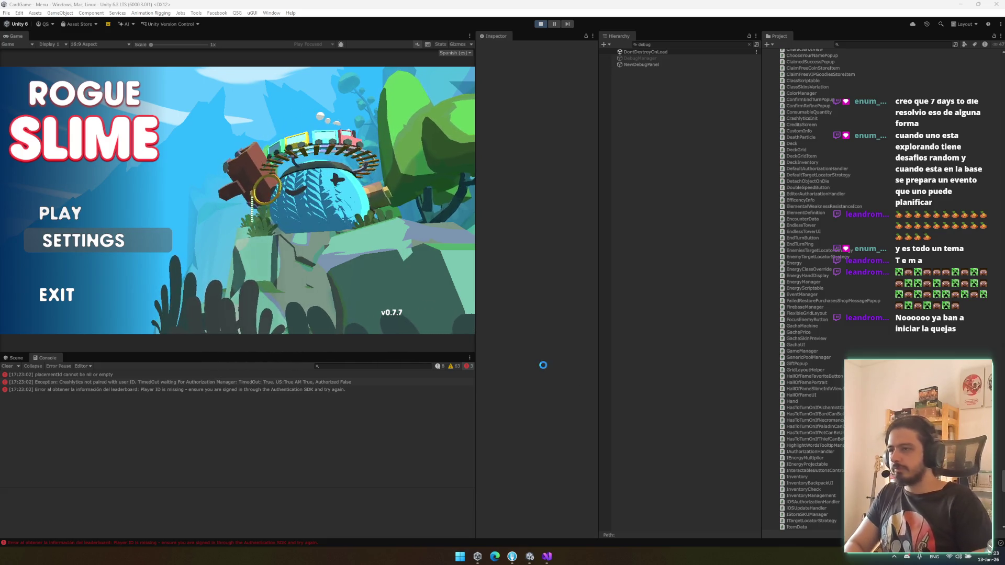
Step: Enable the DebugManager to start a debug battle, then play Quemado and Varita Venenosa on the enemy
click(612, 59)
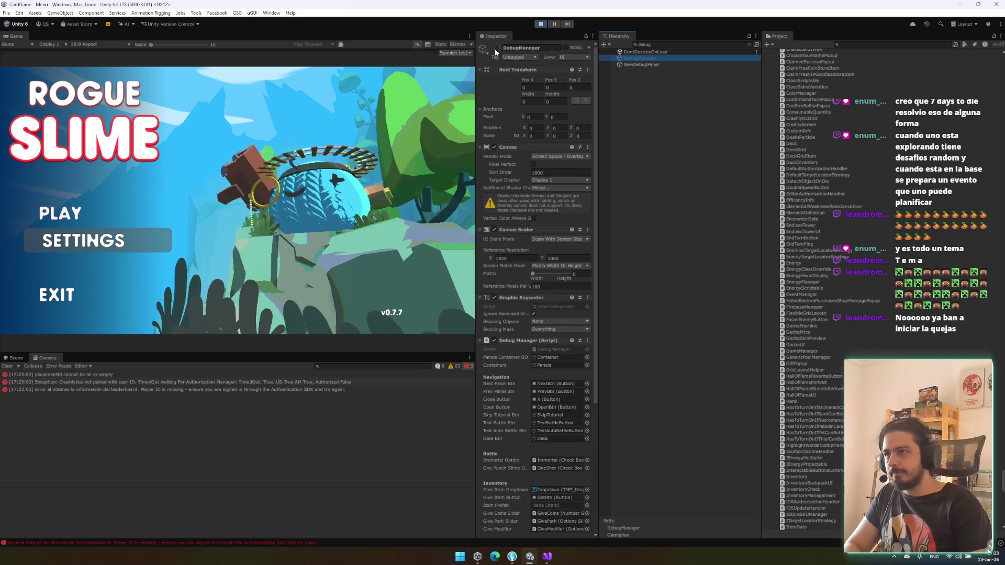
click(496, 48)
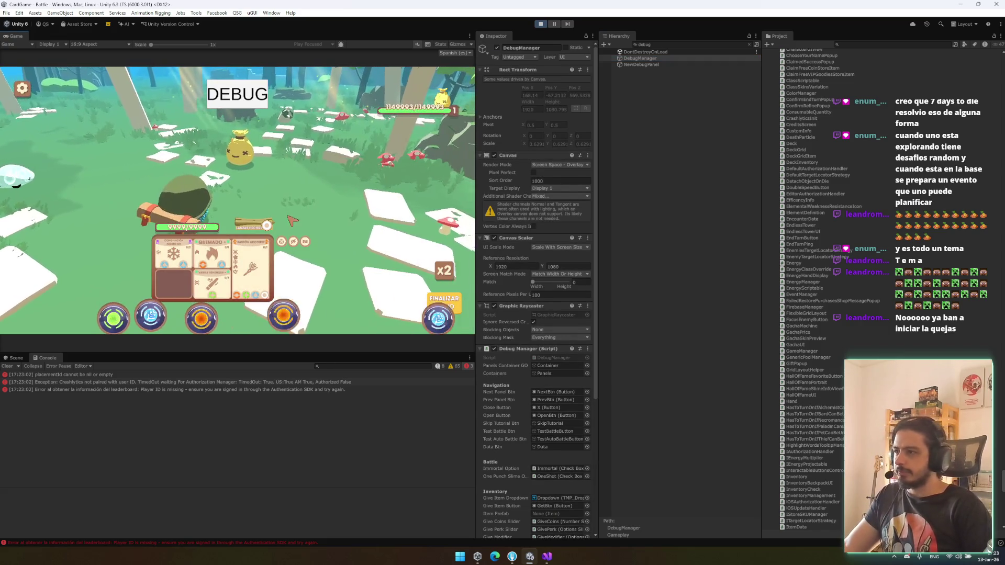
click(226, 269)
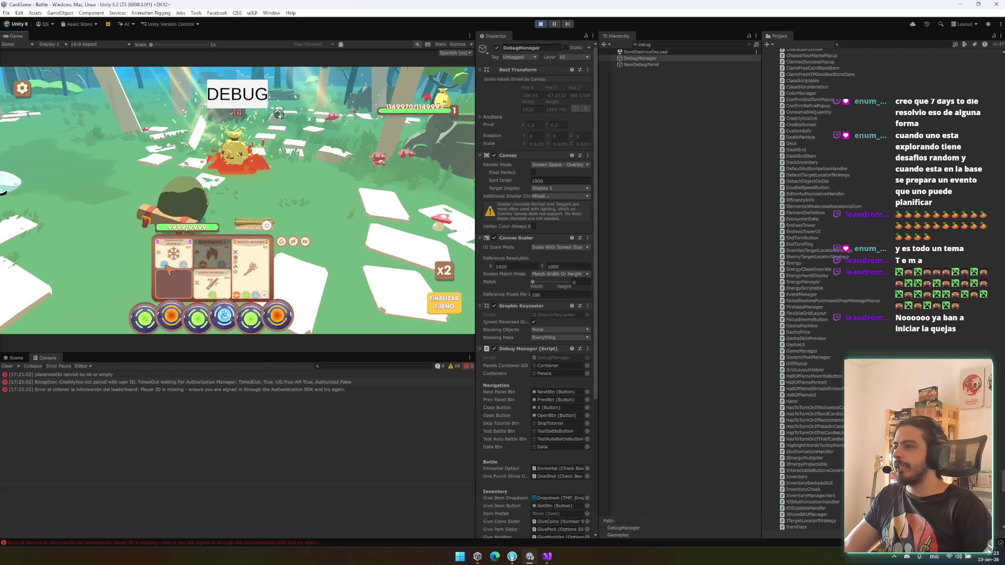
click(215, 296)
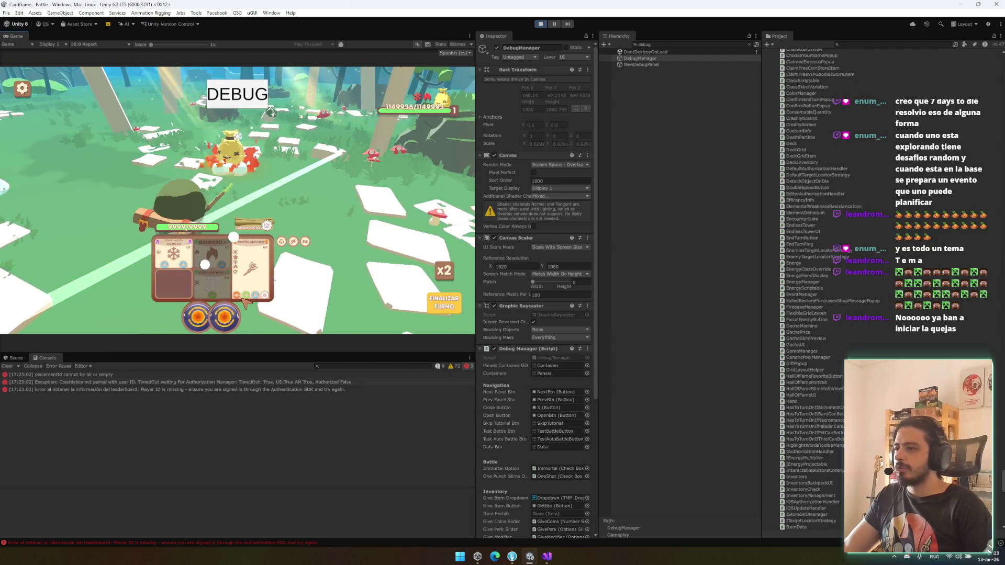
click(269, 227)
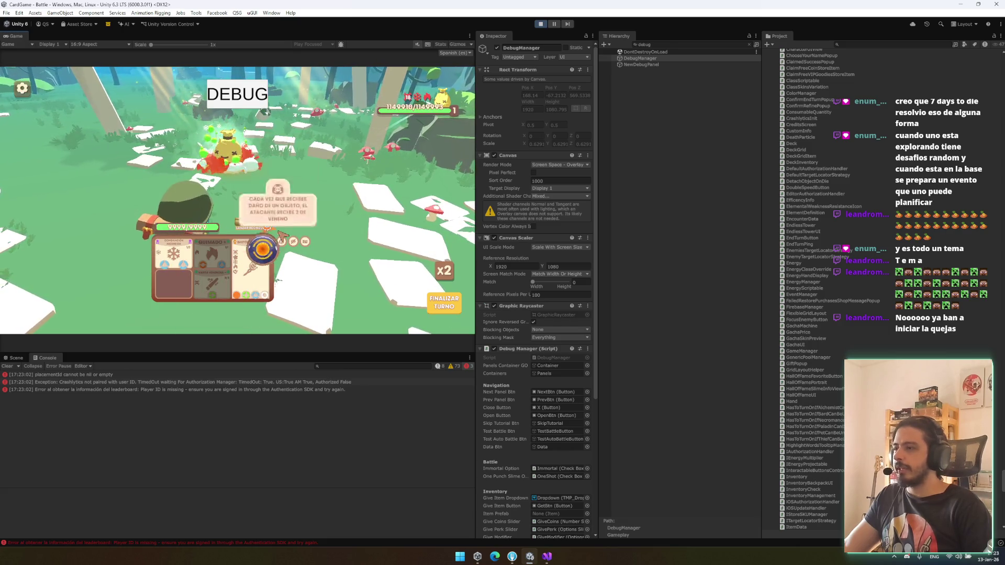
Step: End the turn, play Quemado and Varita again, then return to the code in Visual Studio
click(444, 306)
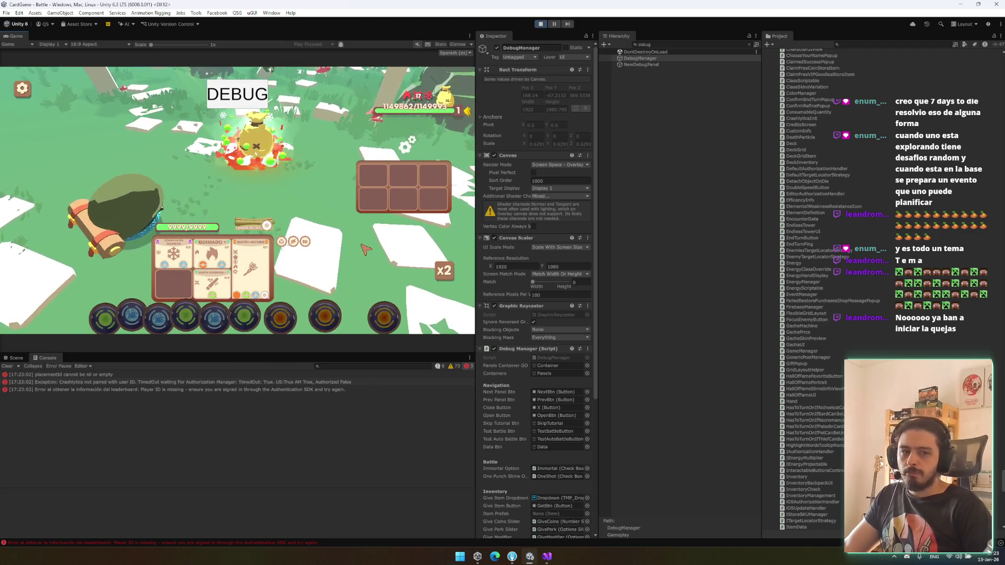
click(169, 271)
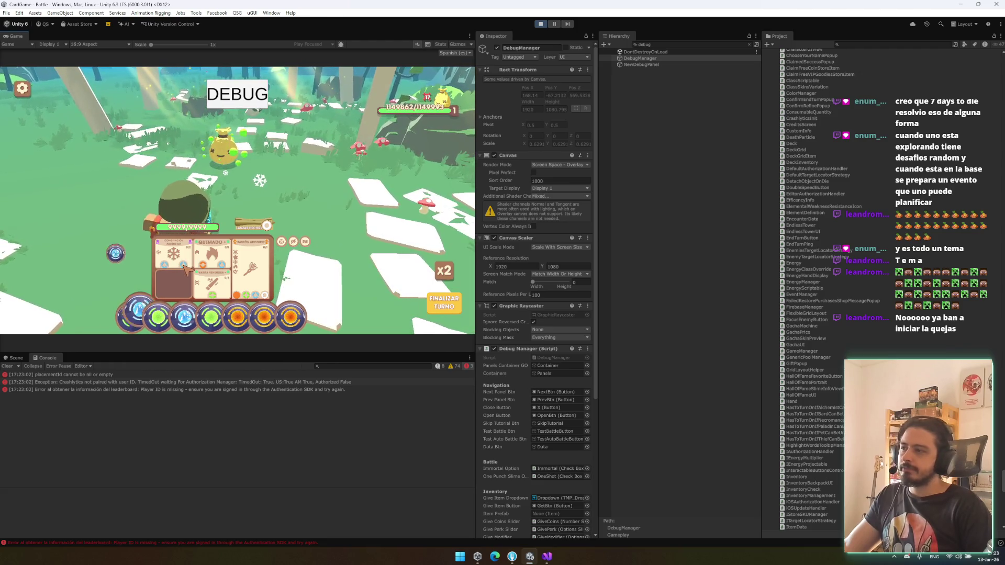
click(222, 266)
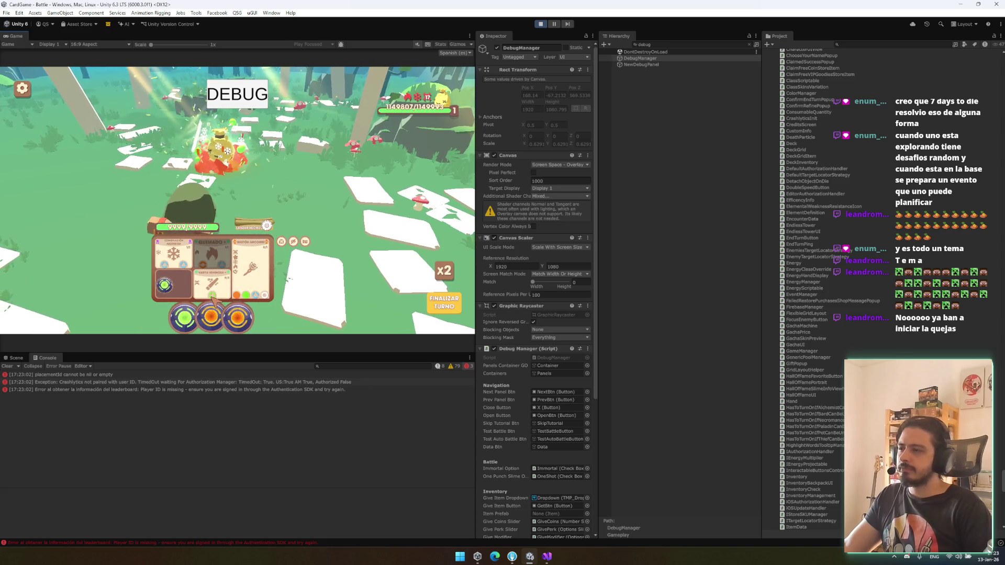
click(216, 297)
click(216, 297)
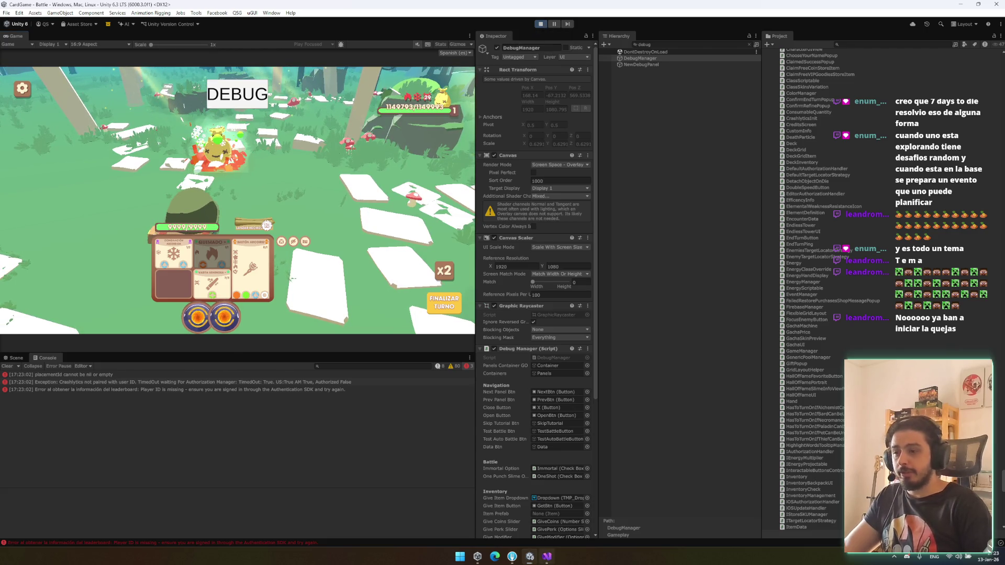
key(alt+Tab)
click(759, 272)
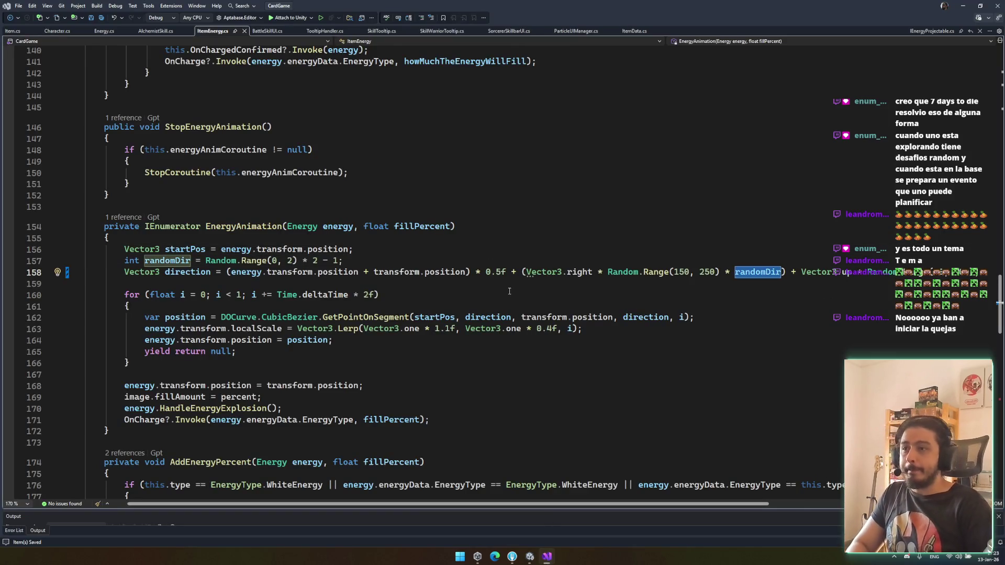
Step: Set randomDir to 'startPos.x >= transform.position.x ? 1 : -1' on line 157 and save
double_click(194, 254)
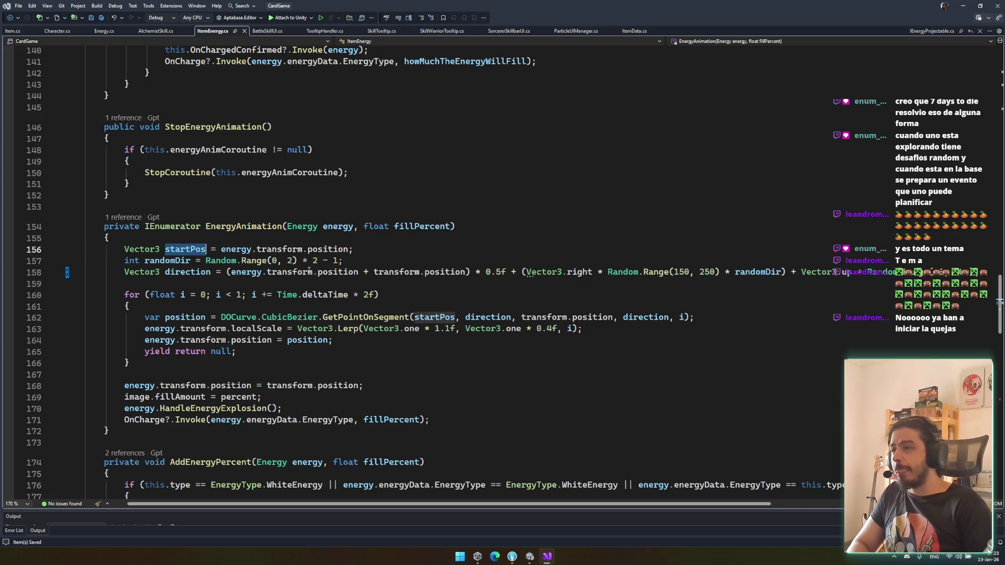
click(194, 253)
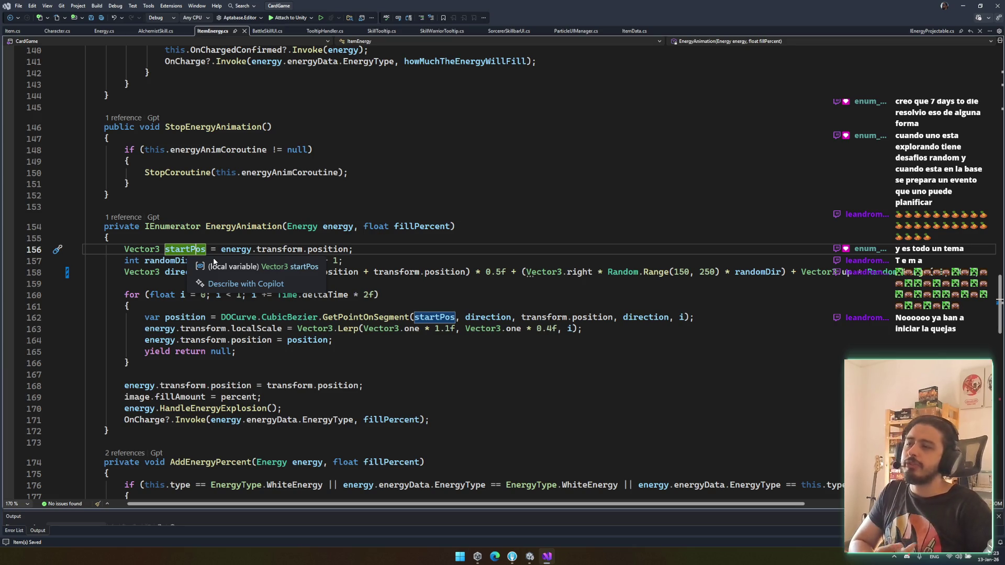
drag(217, 260, 344, 260)
key(BackSpace)
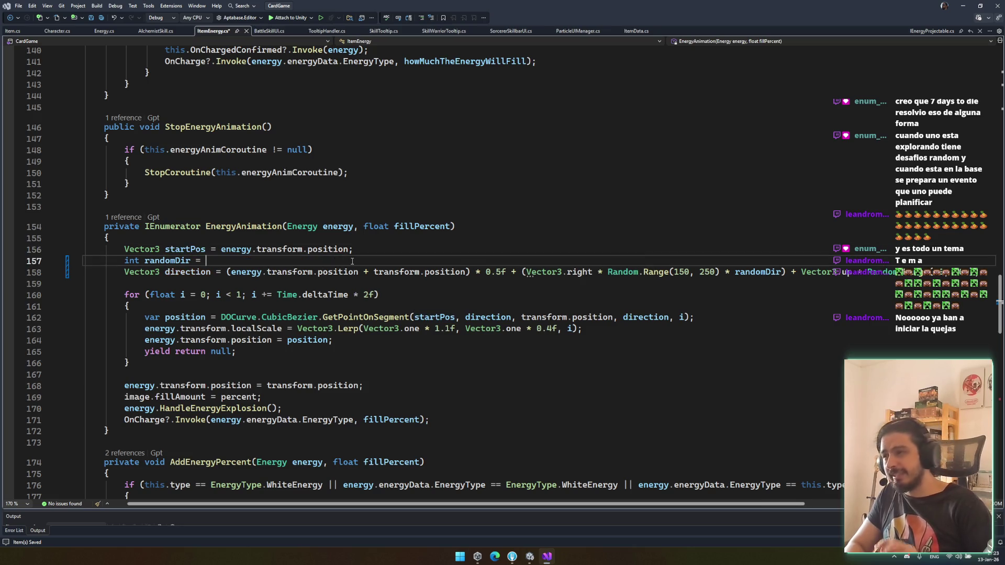
text(startPos.x)
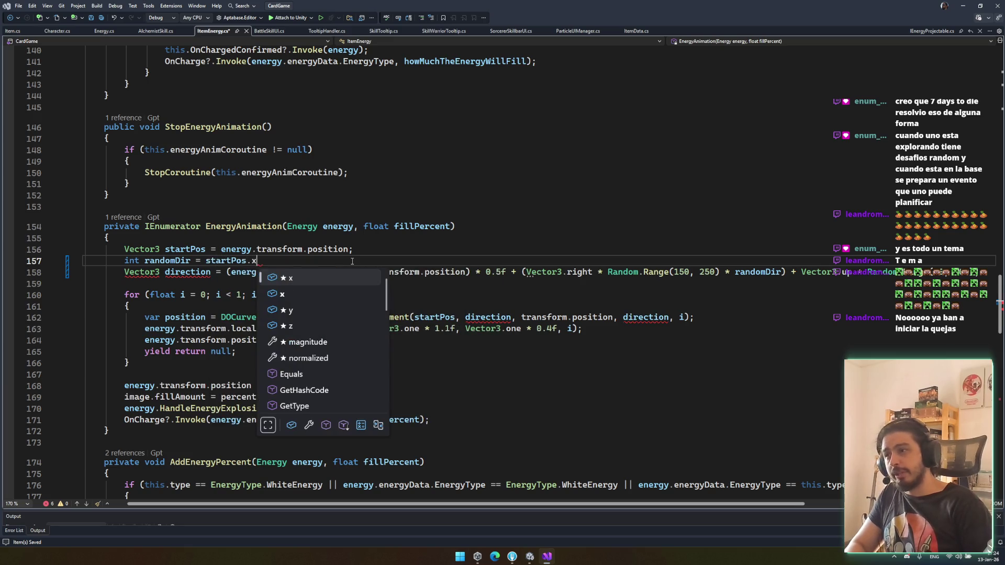
text( ?)
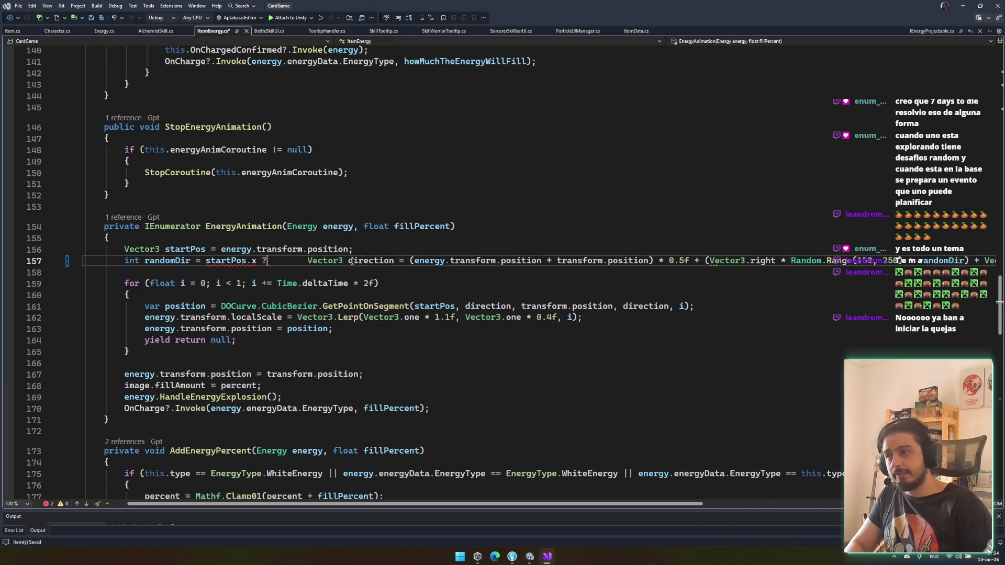
key(Down)
key(BackSpace)
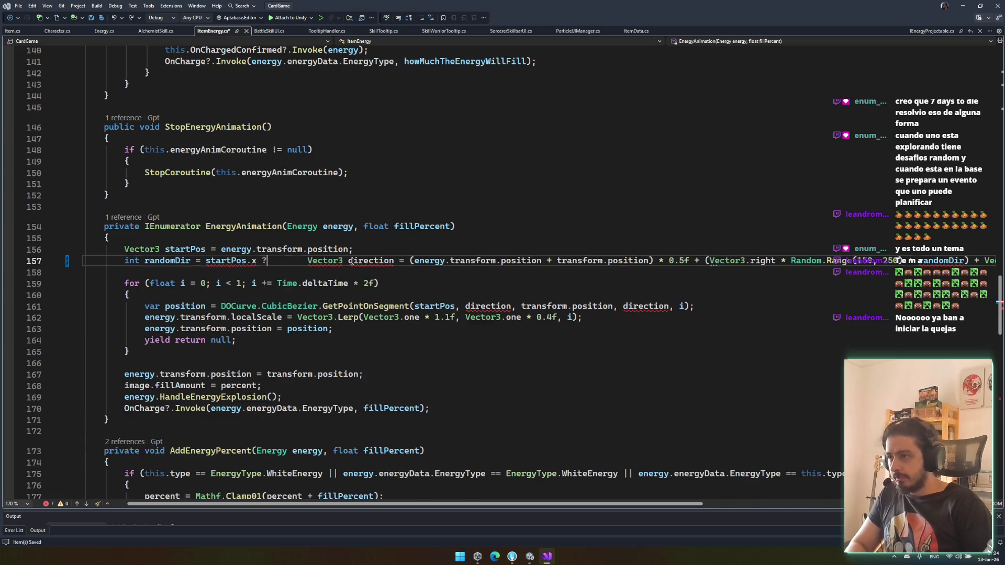
key(ctrl+z)
text(>=)
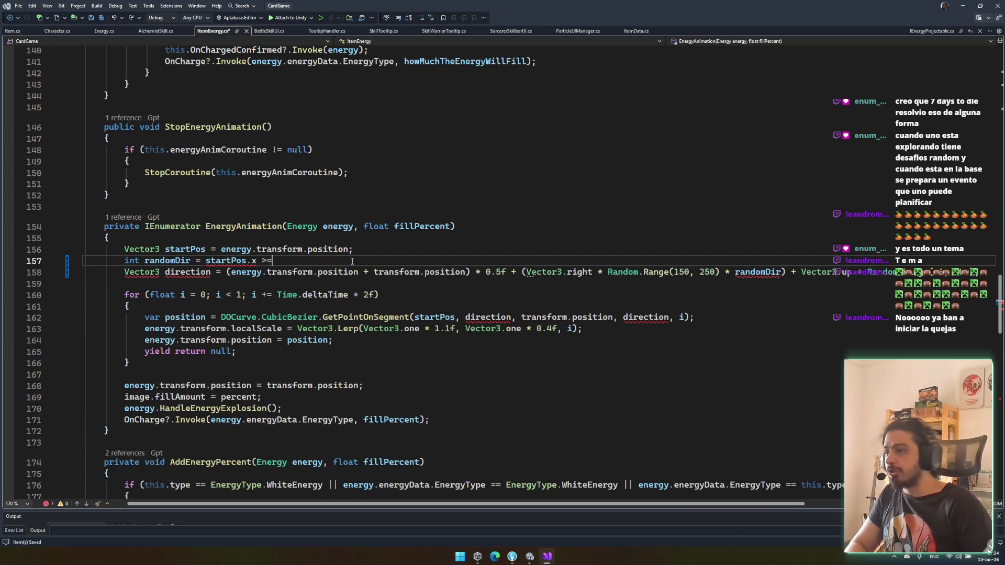
key(Tab)
key(ctrl+s)
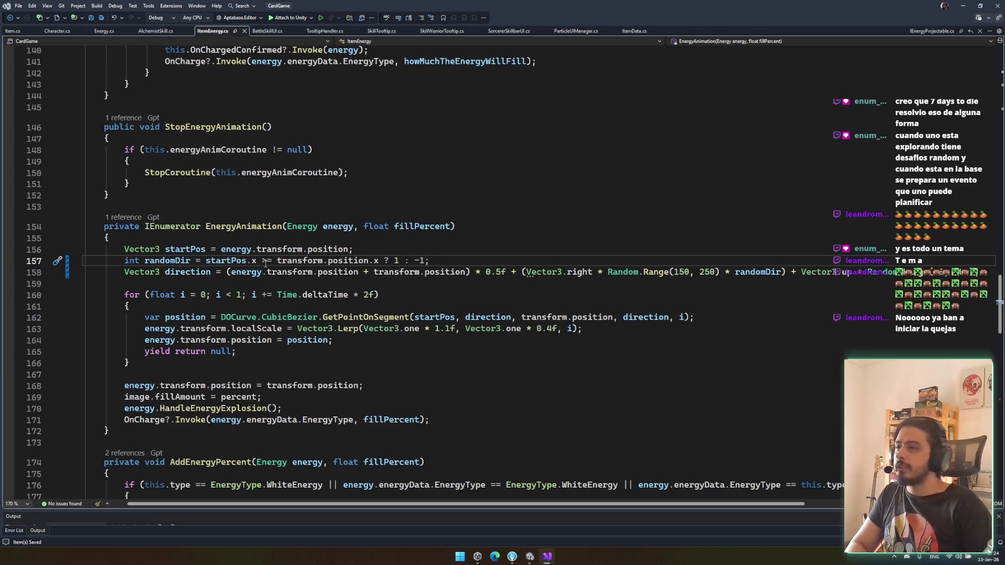
Step: Swap the ternary results to '? -1 : 1' and switch to Unity to recompile
double_click(233, 261)
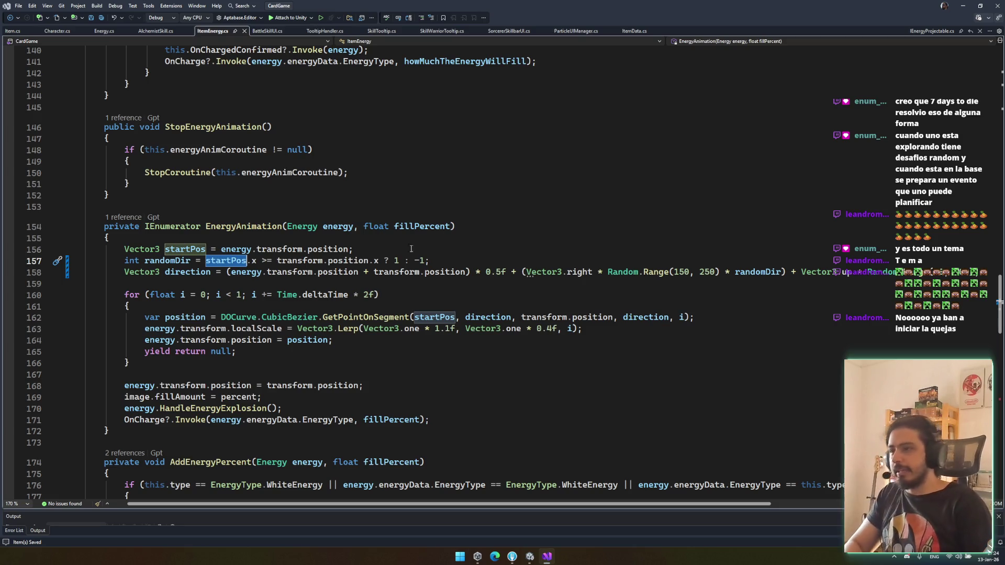
click(400, 260)
text(-)
key(Right)
key(Right)
key(Right)
key(Delete)
key(Up)
key(Up)
key(Up)
key(End)
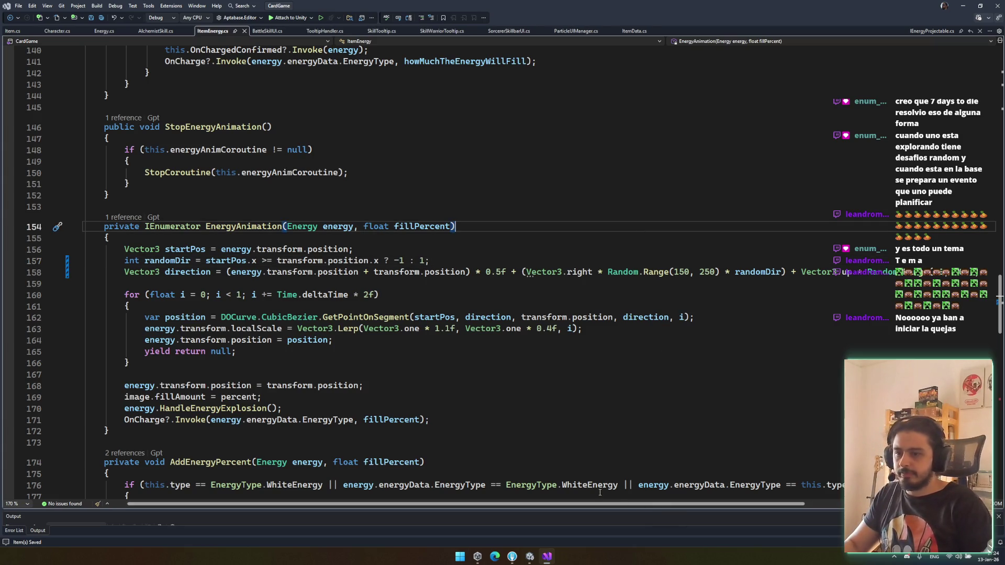
key(Down)
key(Down)
key(Down)
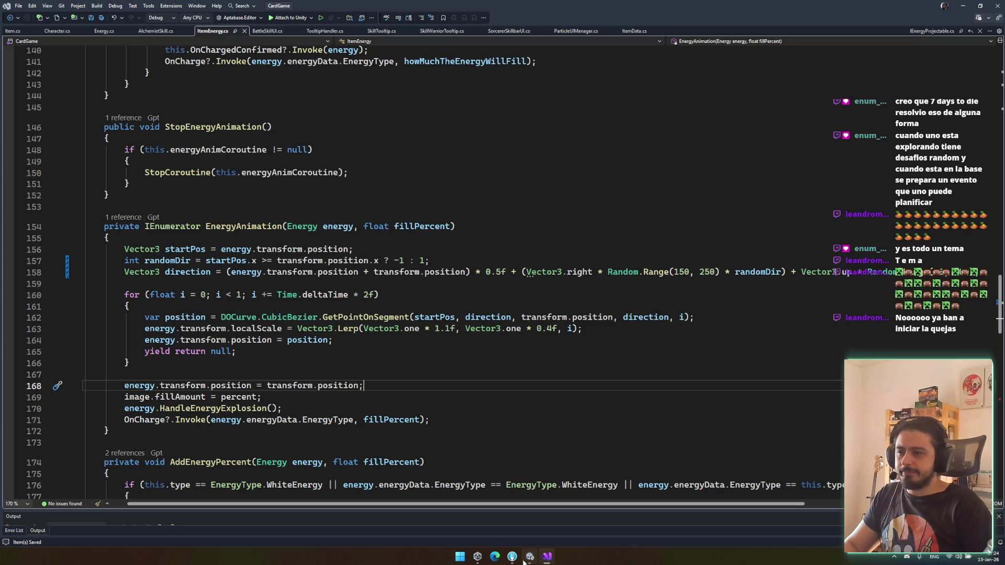
click(526, 559)
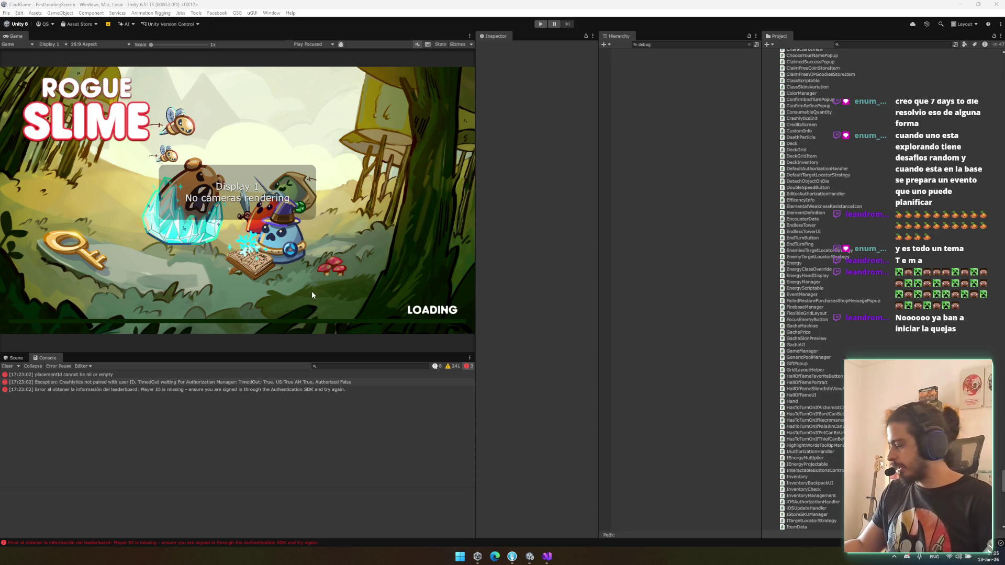
Step: Start Play mode with Ctrl+P, enable the DebugManager, and launch a test battle
key(ctrl+p)
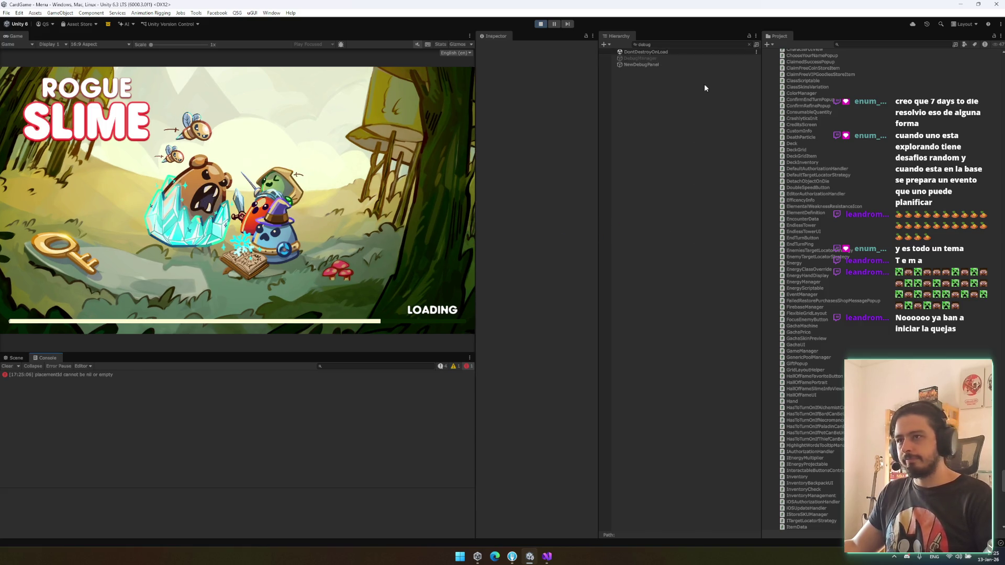
click(683, 58)
click(496, 47)
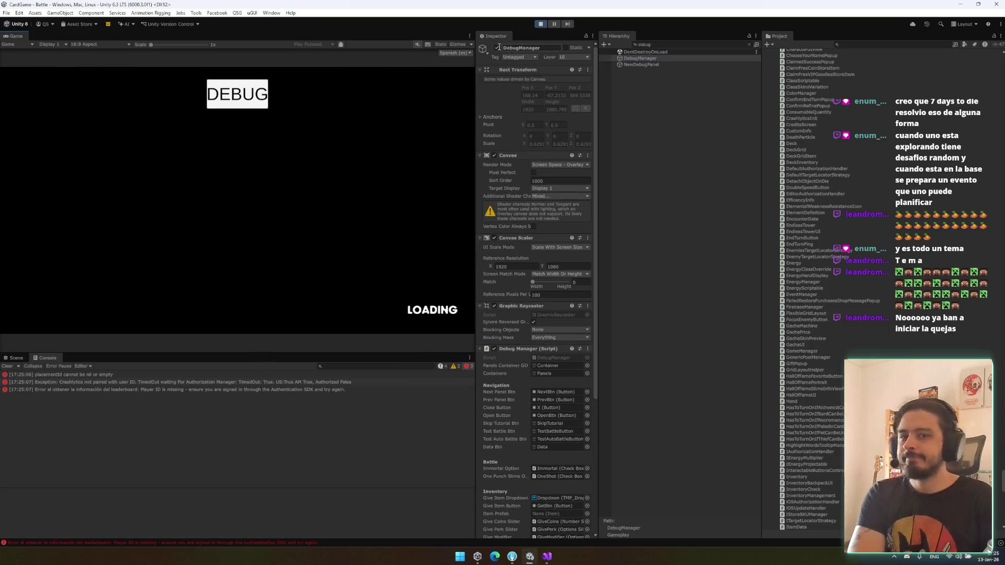
click(497, 48)
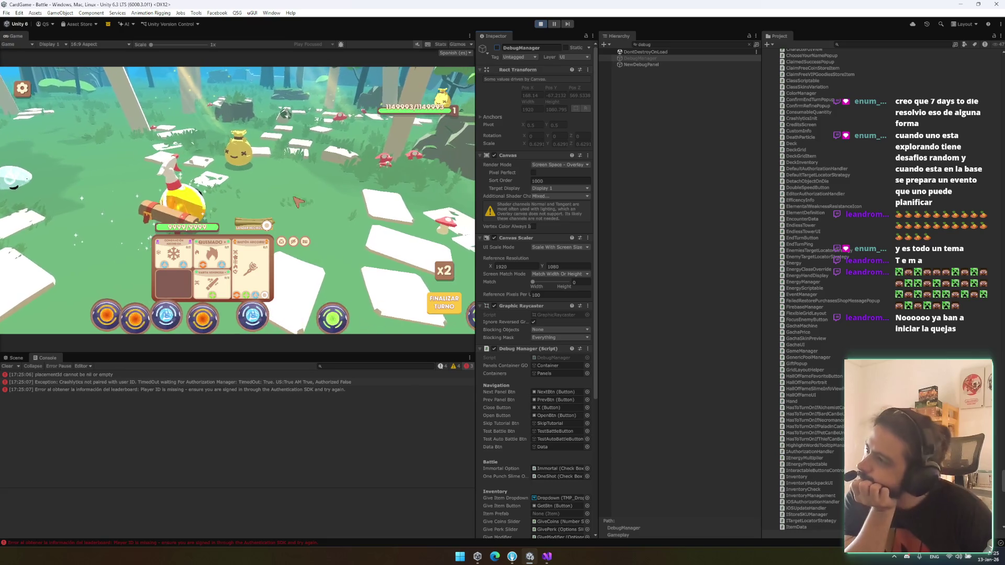
Step: Play the QUEMADO, Varita Venenosa and Congelación cards, then return to Visual Studio
click(225, 267)
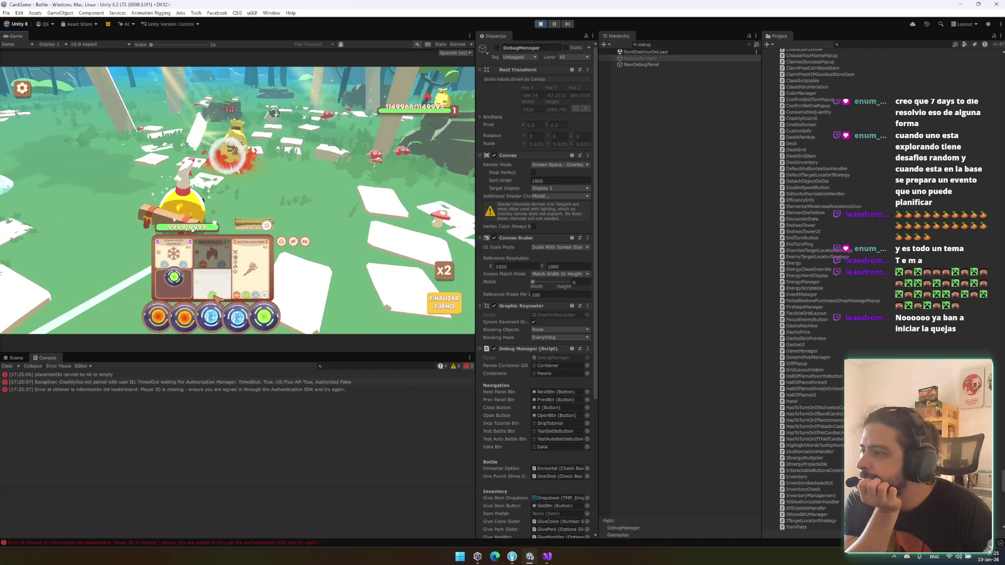
click(215, 295)
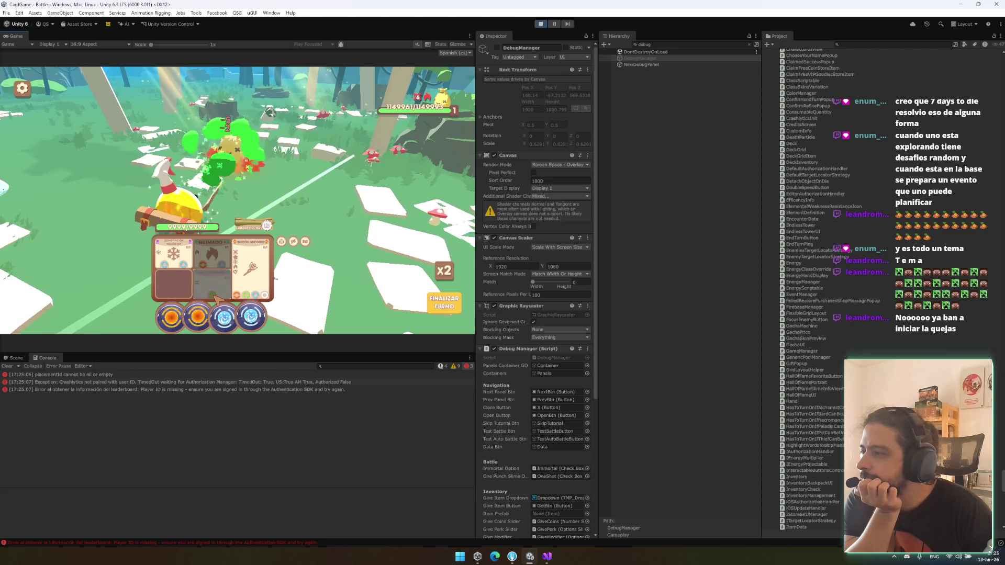
click(184, 271)
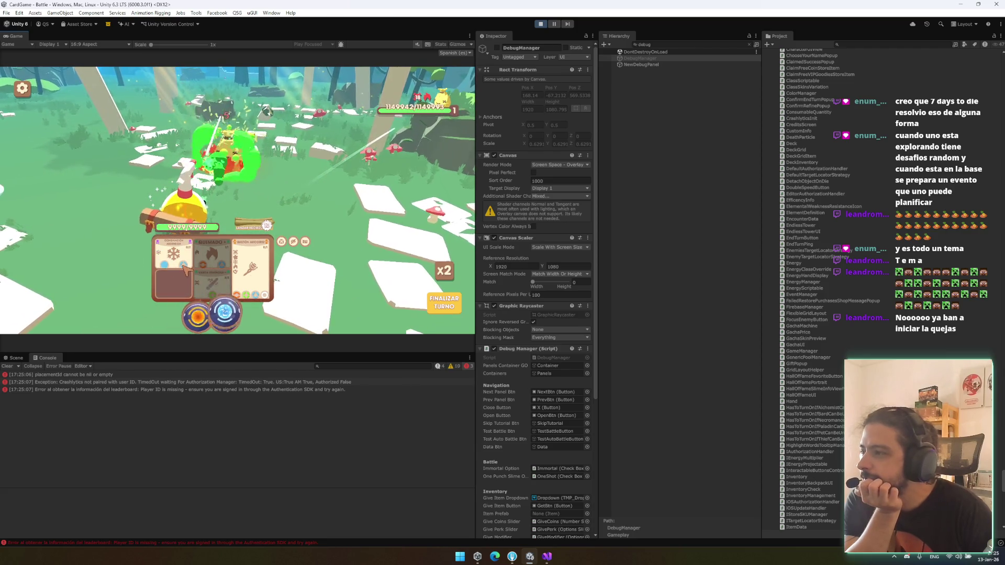
click(548, 558)
Step: Revert line 157 to '? 1 : -1', save ItemEnergy.cs, and switch to Unity
click(399, 260)
key(BackSpace)
key(ctrl+s)
click(461, 227)
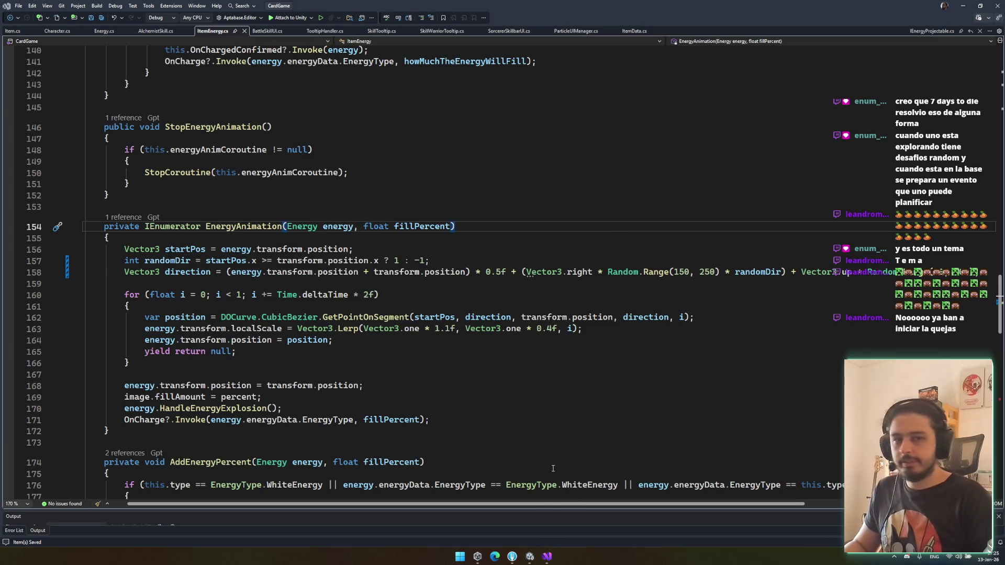
key(alt+Tab)
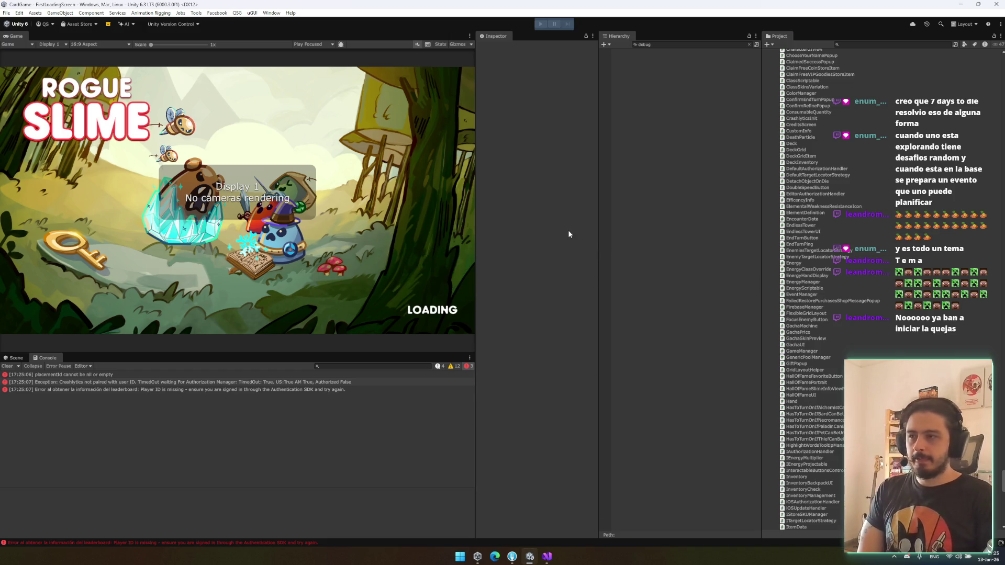
Step: Restart Play mode, activate the DebugManager, and launch a new TEST BATTLE
click(548, 23)
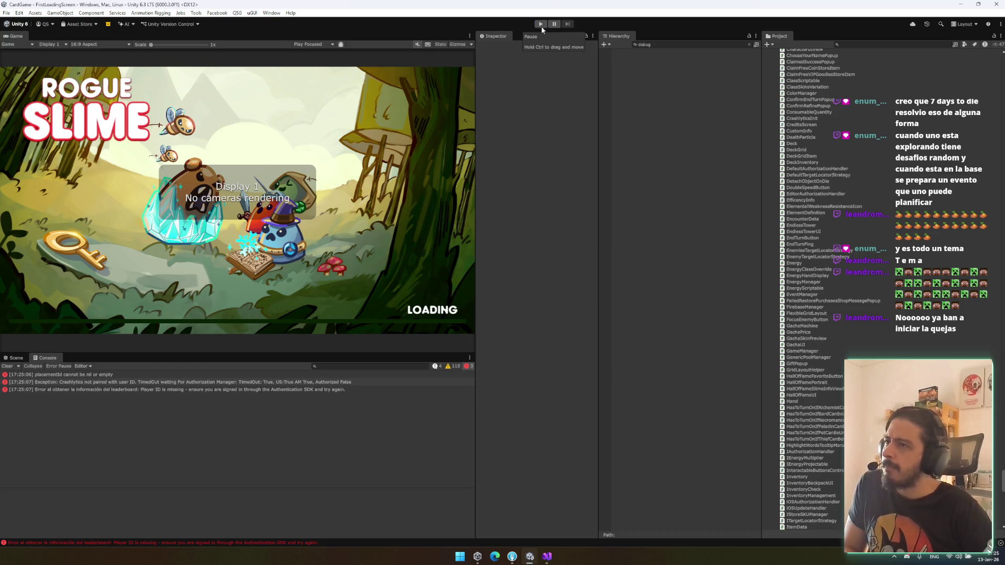
click(541, 24)
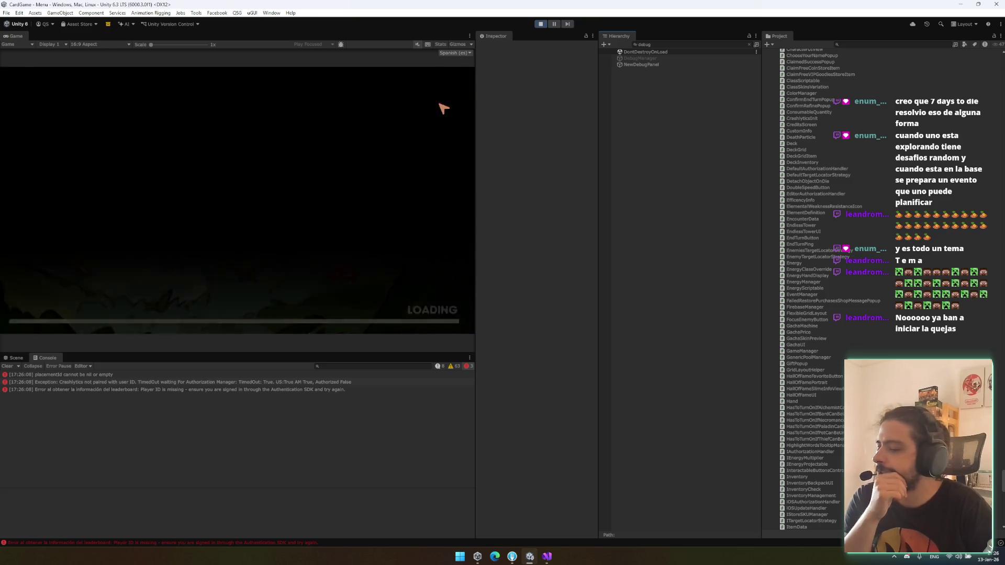
click(613, 58)
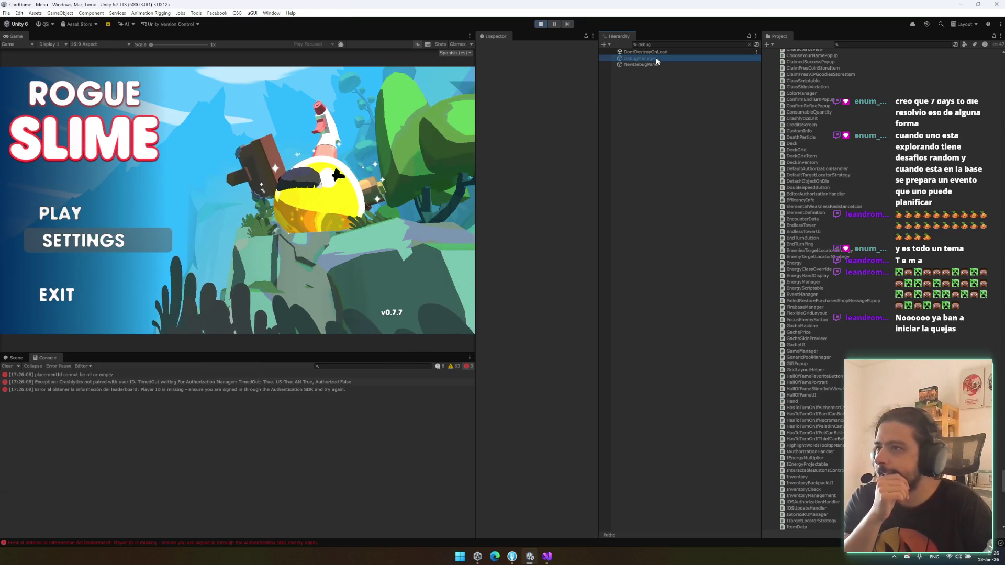
click(497, 47)
click(444, 113)
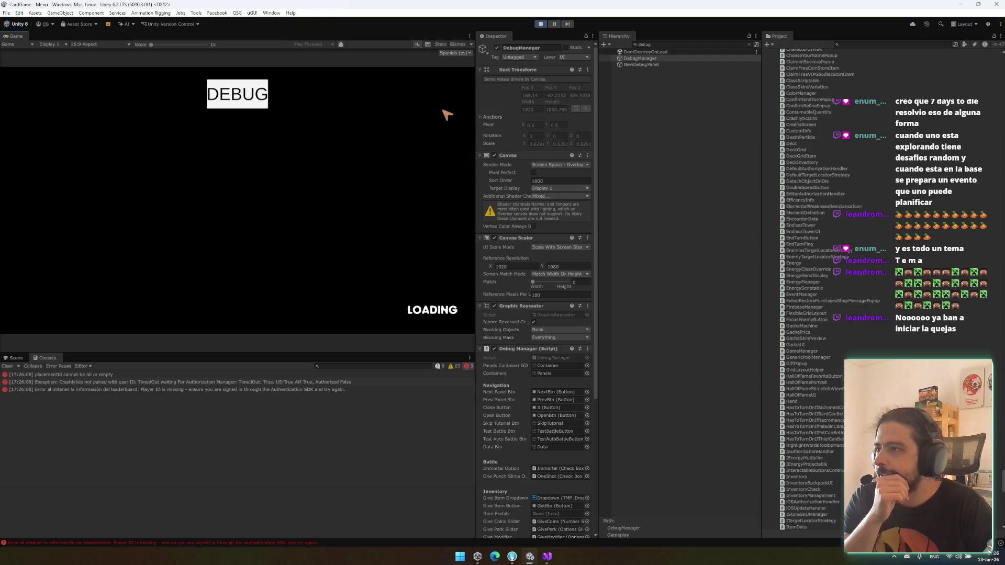
Step: Play QUEMADO, spend the green energy orb on the middle card, and end the turn
click(497, 48)
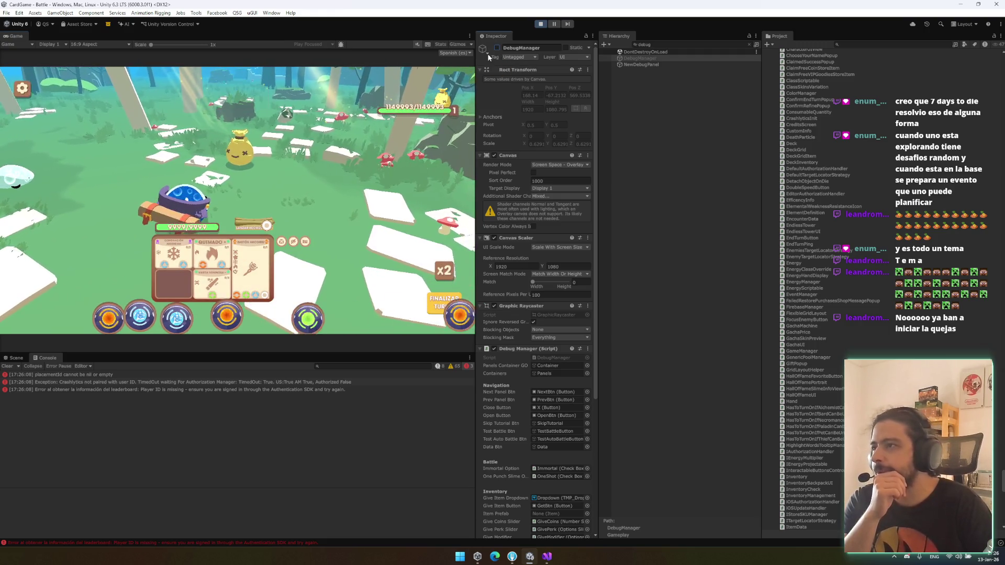
click(224, 271)
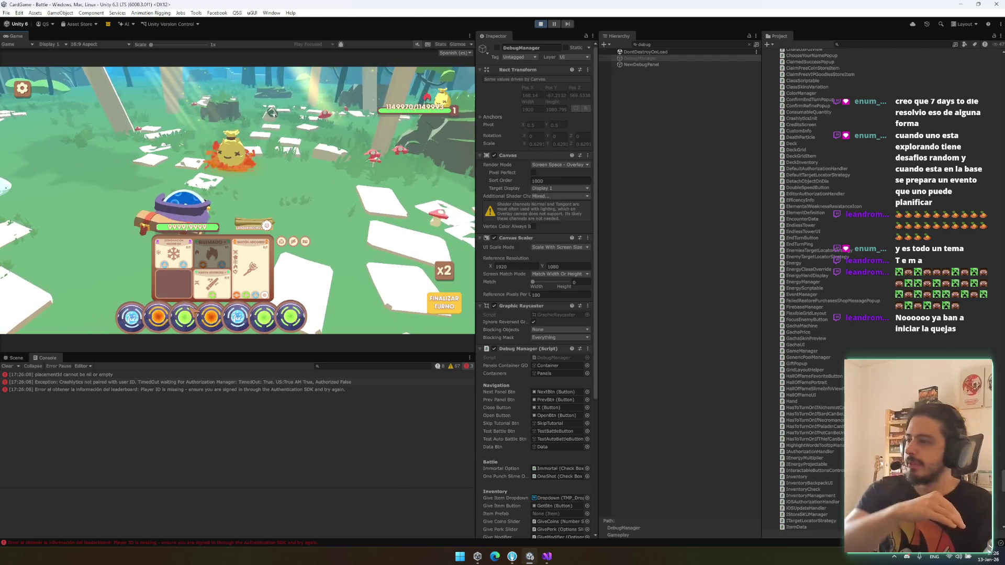
drag(185, 316, 208, 293)
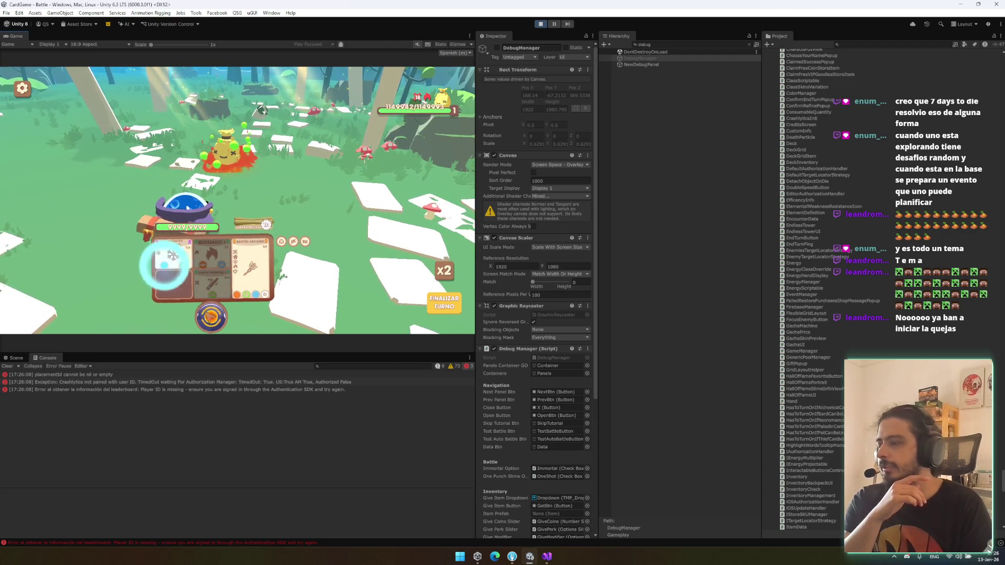
click(444, 302)
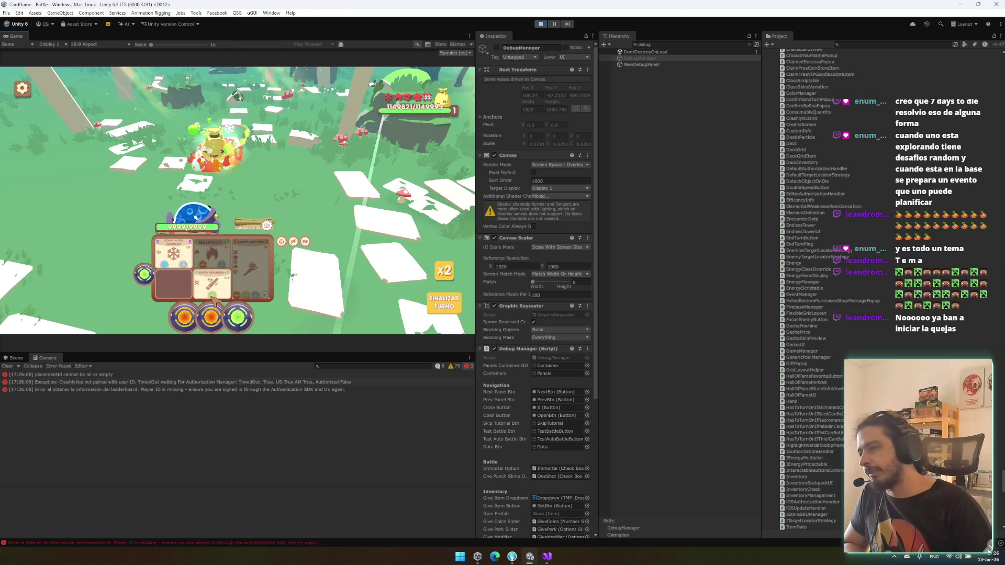
mouse_move(271, 227)
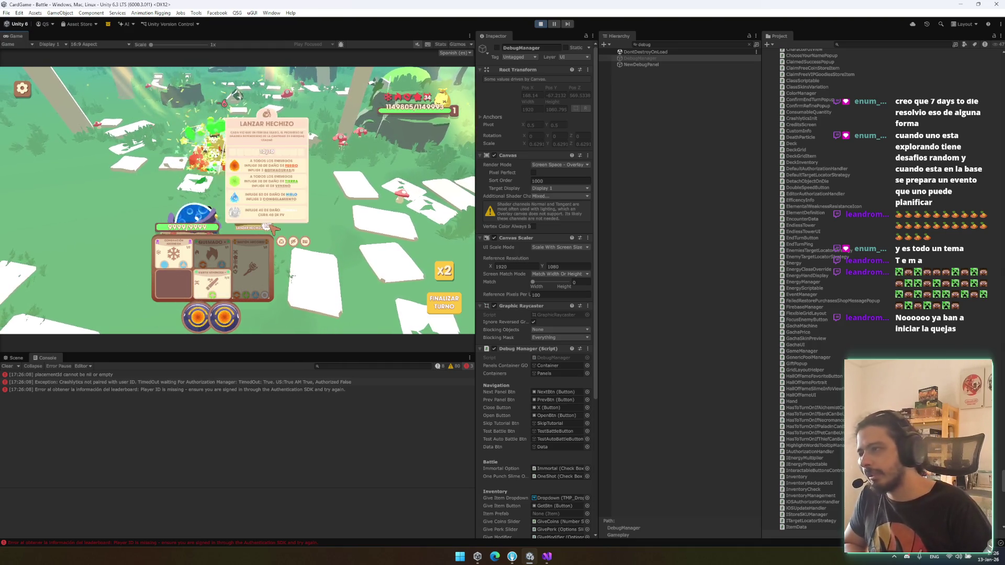
Step: Stop Play mode, clear the console log and bring the Unity editor back into focus
click(542, 24)
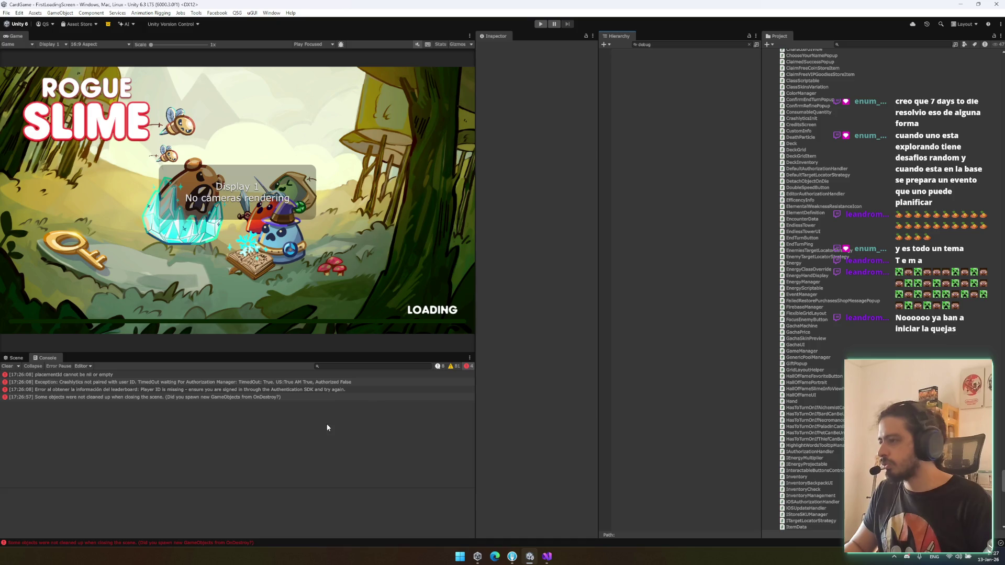
click(8, 366)
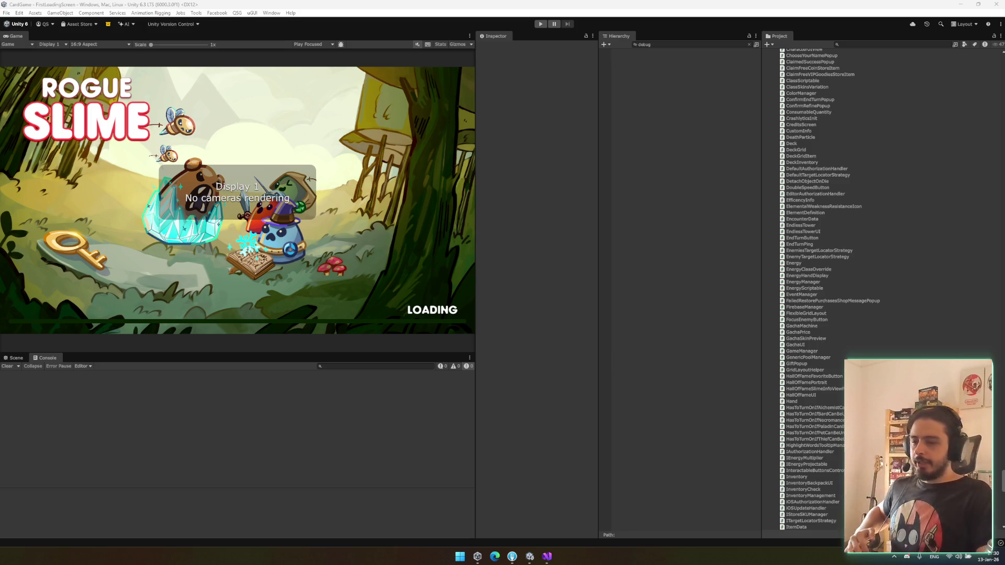
click(631, 404)
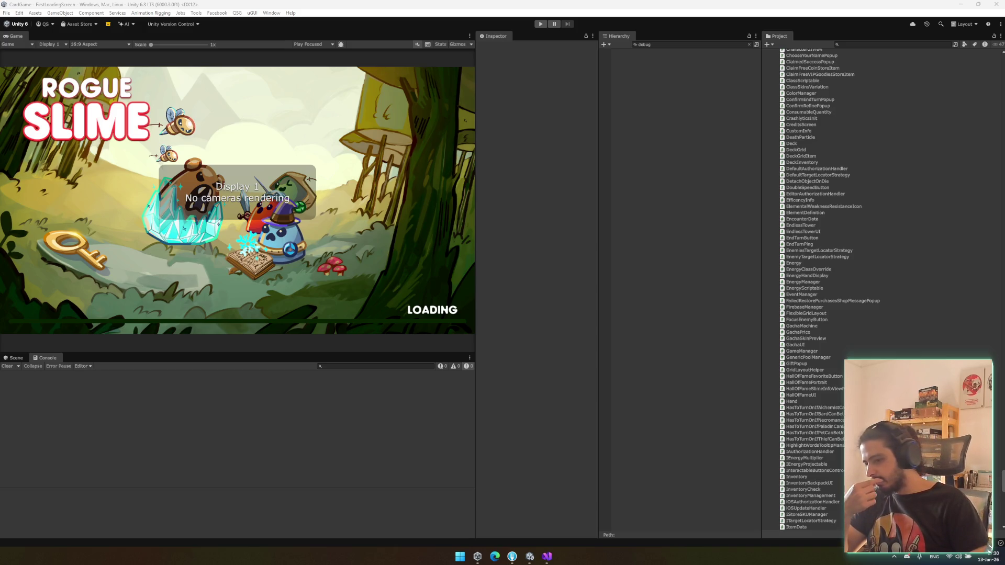
Step: Bring the Unity editor to the front and enter Play mode
click(639, 465)
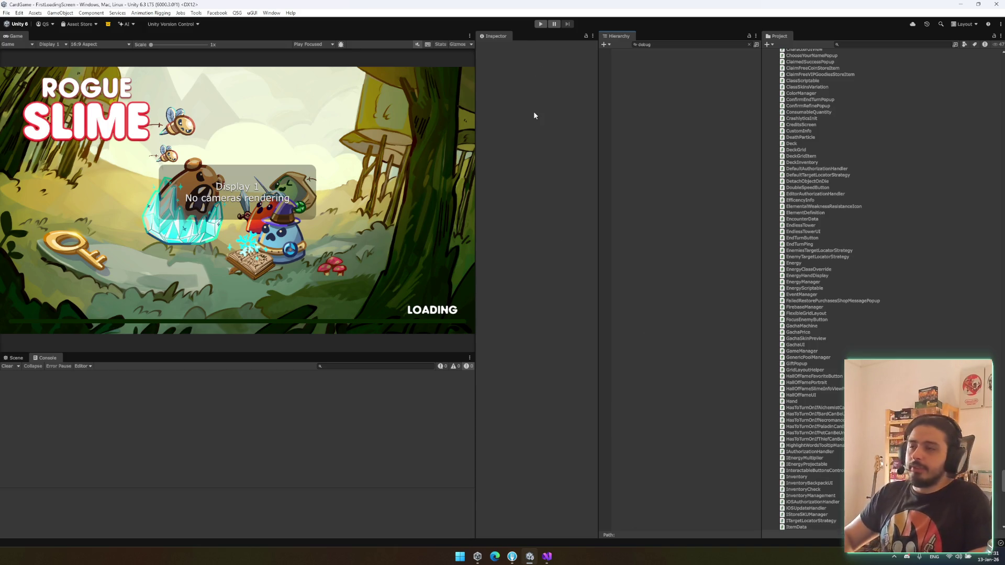
click(540, 24)
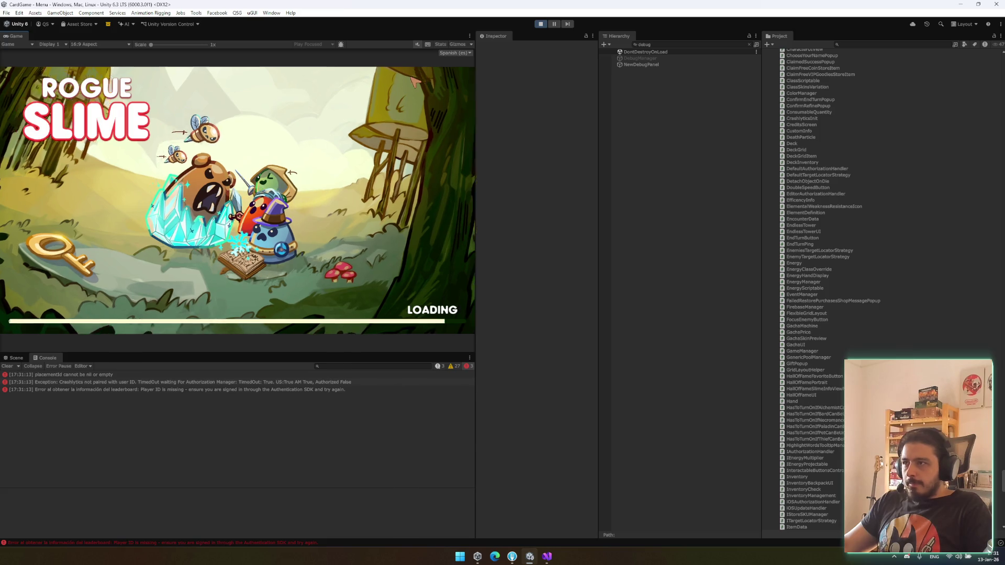
Step: Start from the main menu, continue into a battle, then quit it via settings and SALIR
click(109, 210)
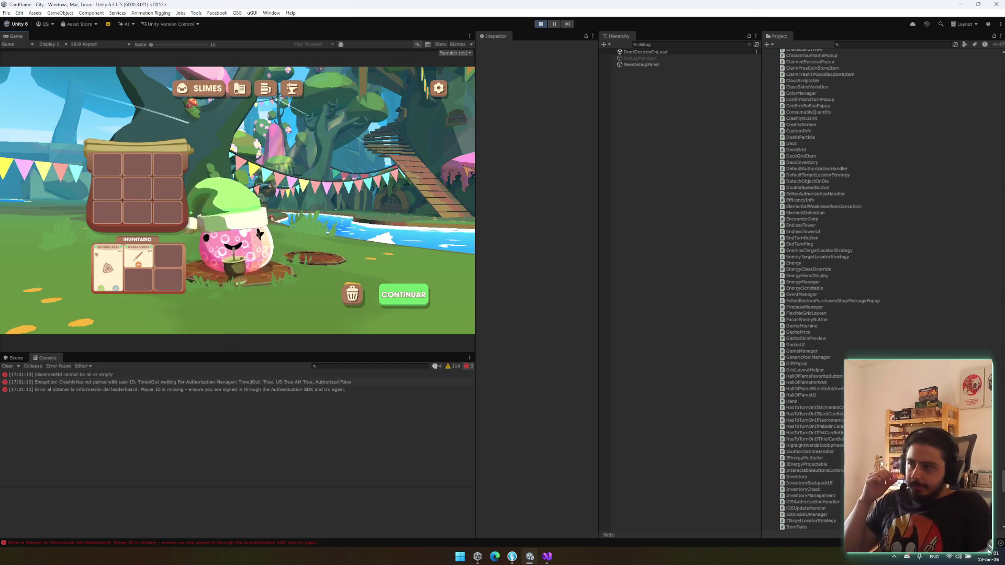
click(406, 295)
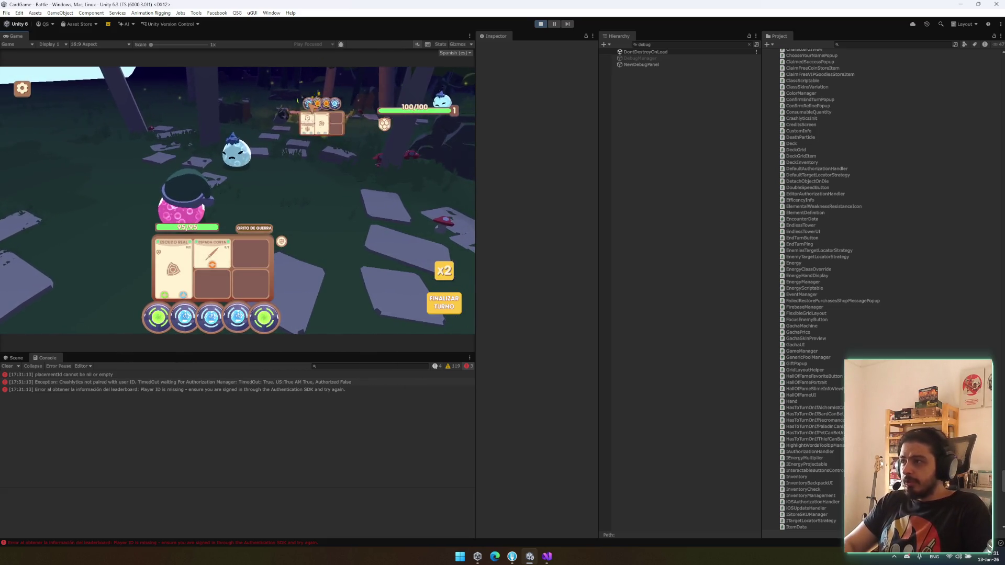
click(22, 88)
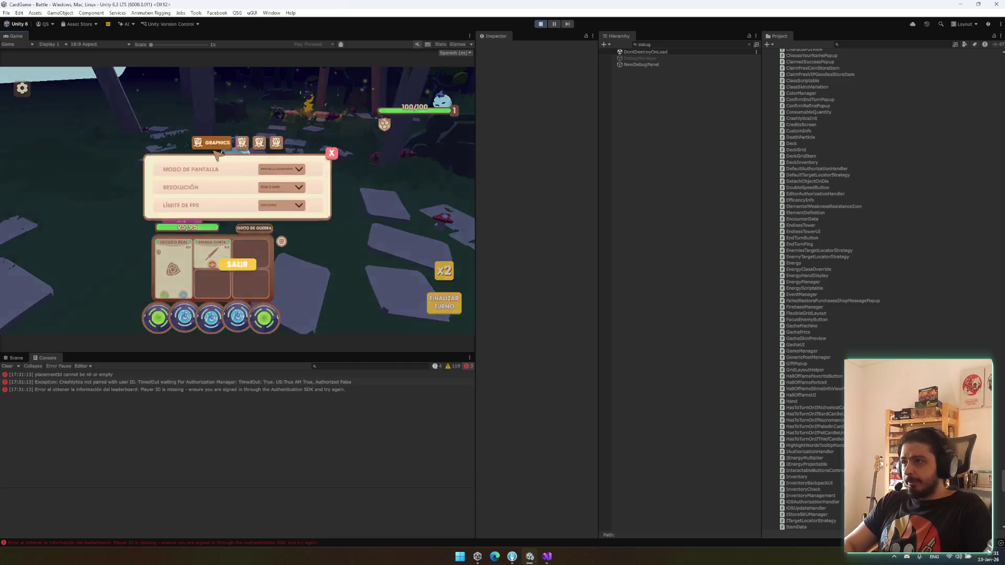
click(236, 296)
click(263, 227)
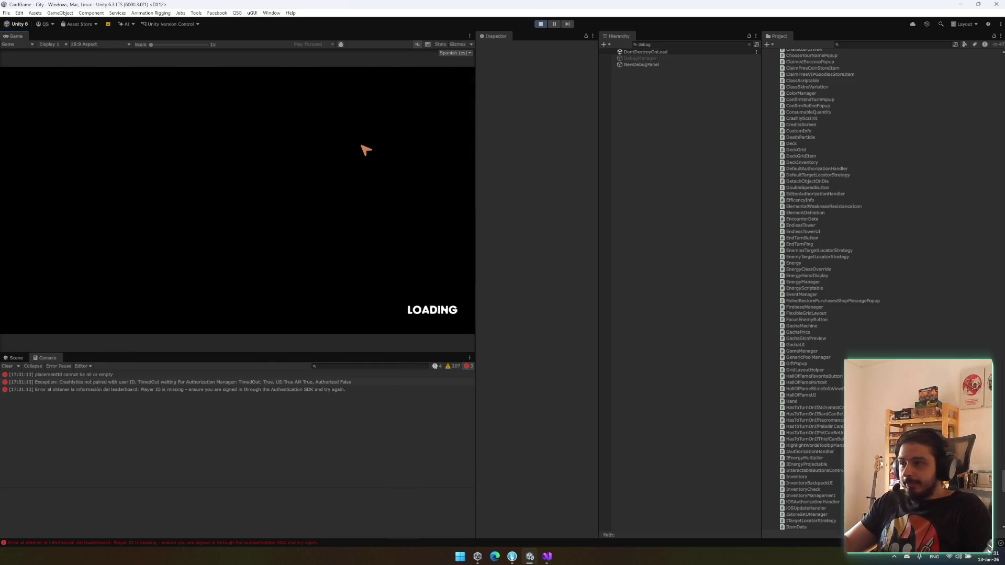
Step: Decline the saved run and switch the slime to the Ladrón class
click(269, 234)
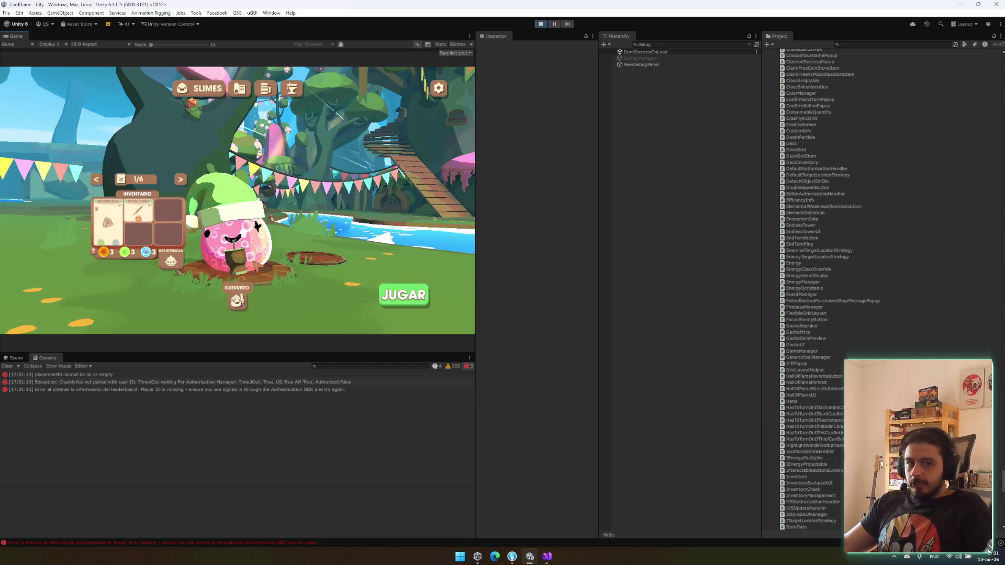
click(258, 267)
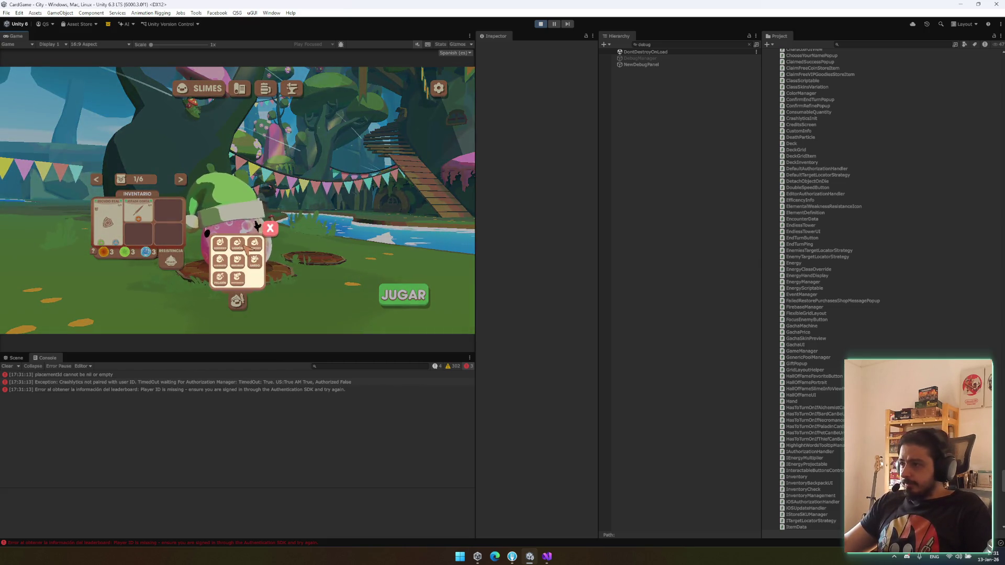
click(242, 247)
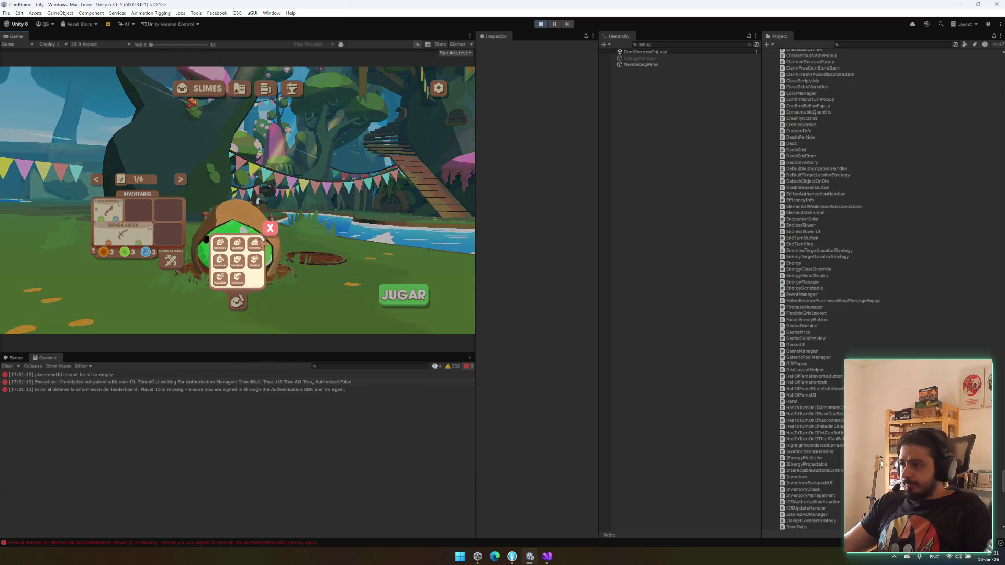
click(269, 229)
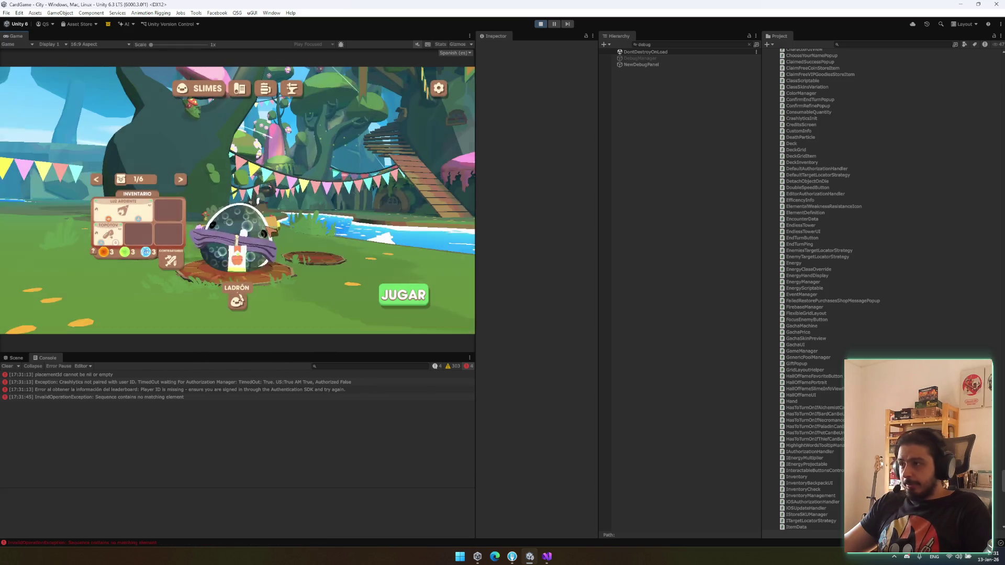
mouse_move(177, 269)
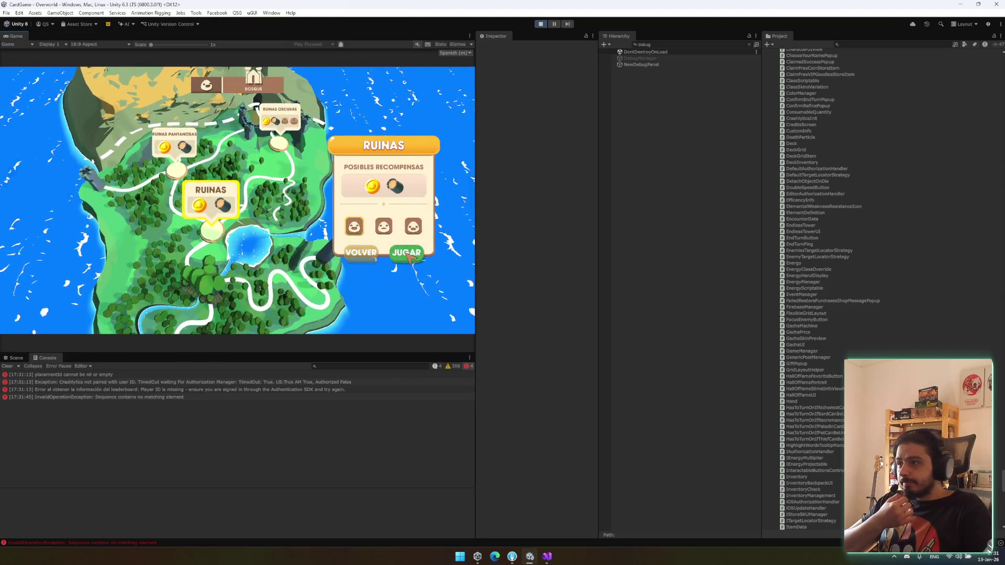
Step: Start the Ruinas level, pick the chest node and move the MARTILLO reward into inventory
click(409, 256)
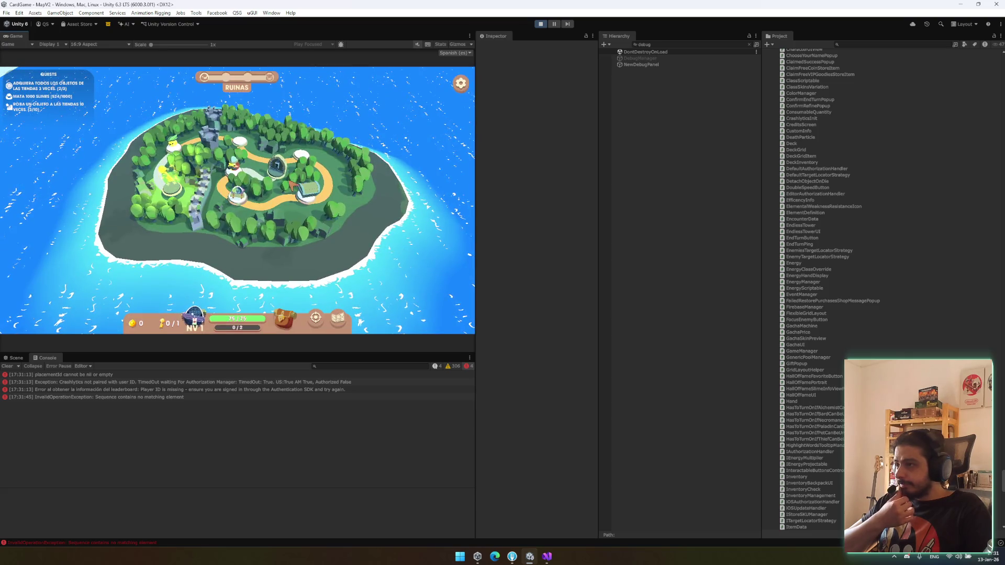
click(322, 195)
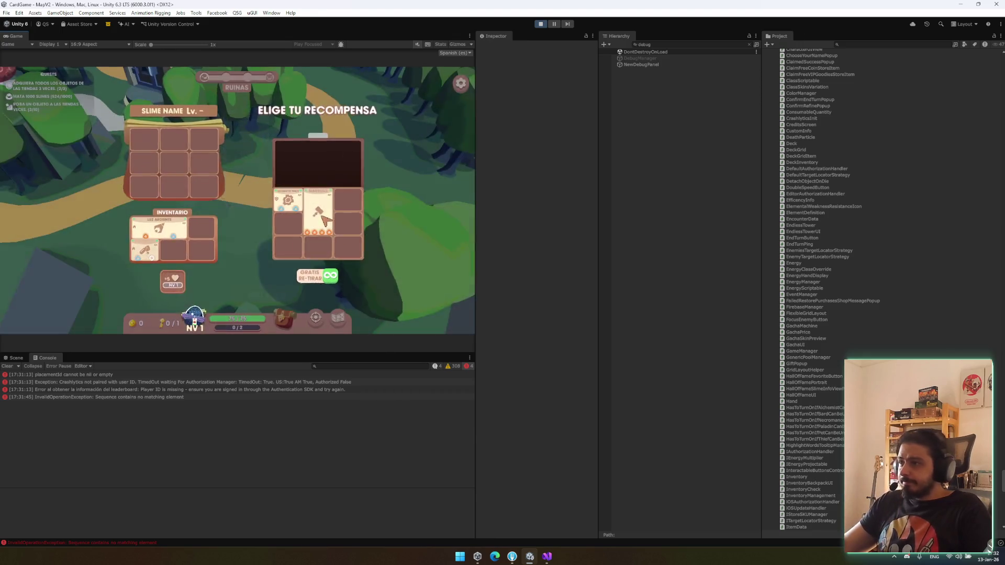
drag(299, 209, 193, 224)
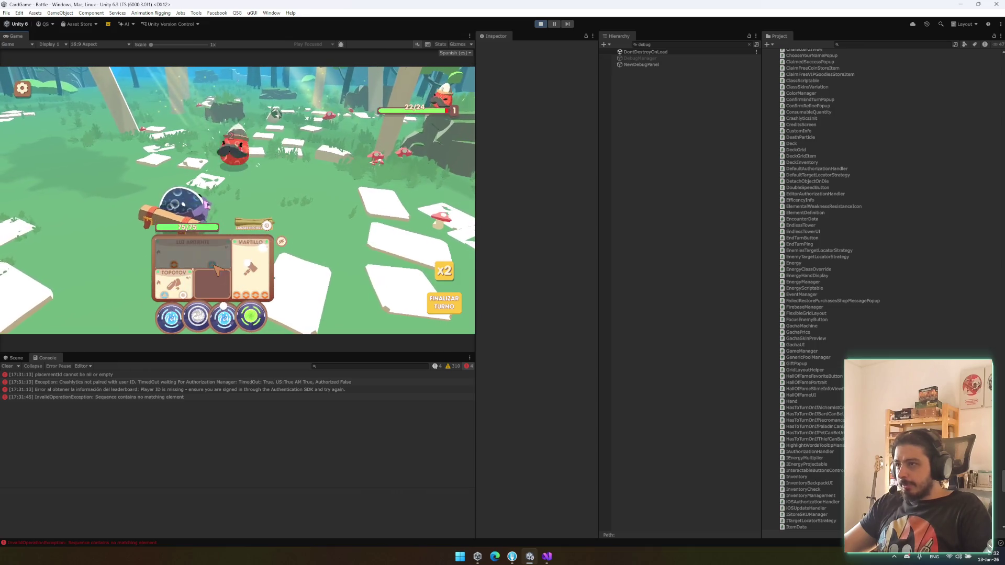
Step: Win the fight with the Topotov card, stop the game and switch to Visual Studio
click(184, 296)
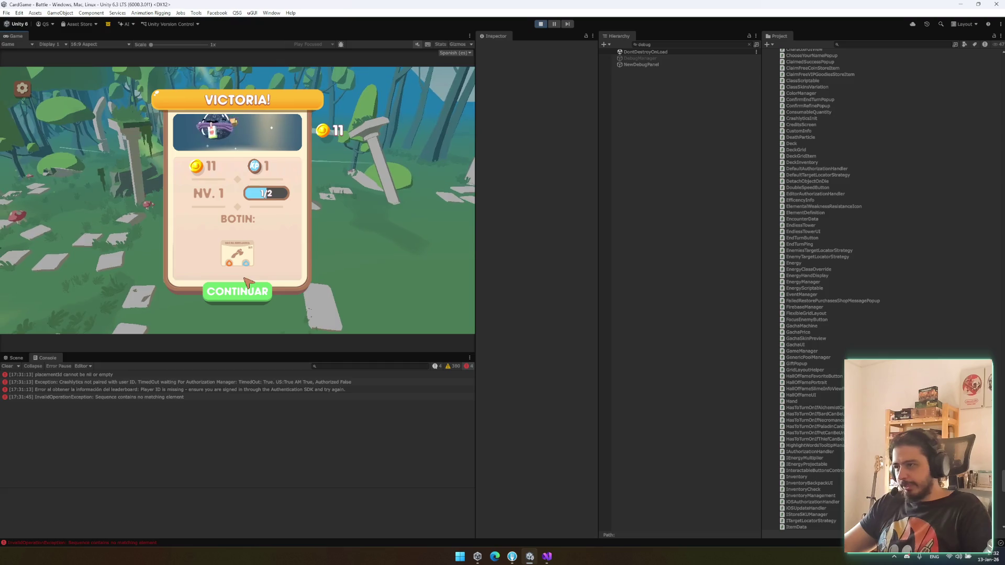
click(246, 289)
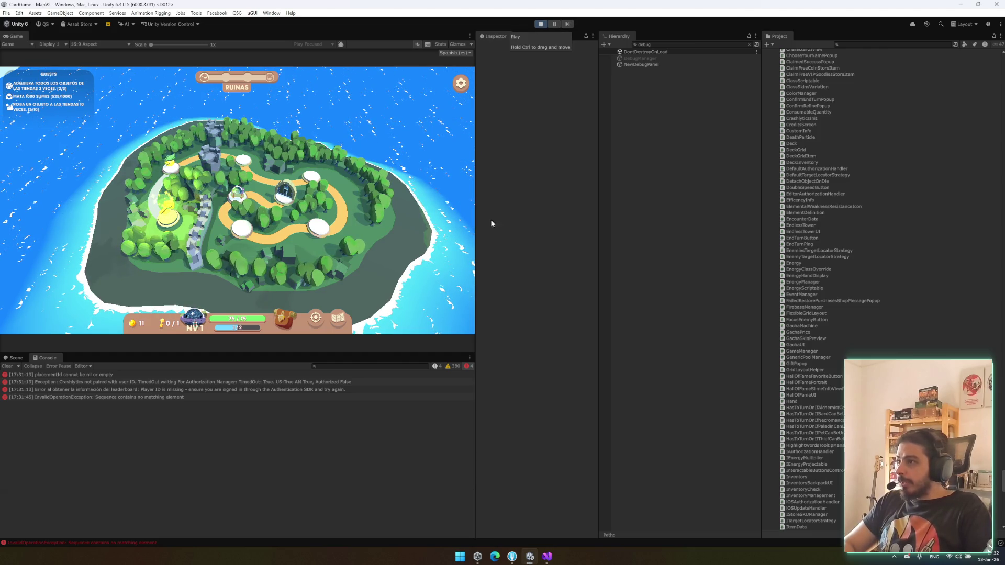
key(ctrl+p)
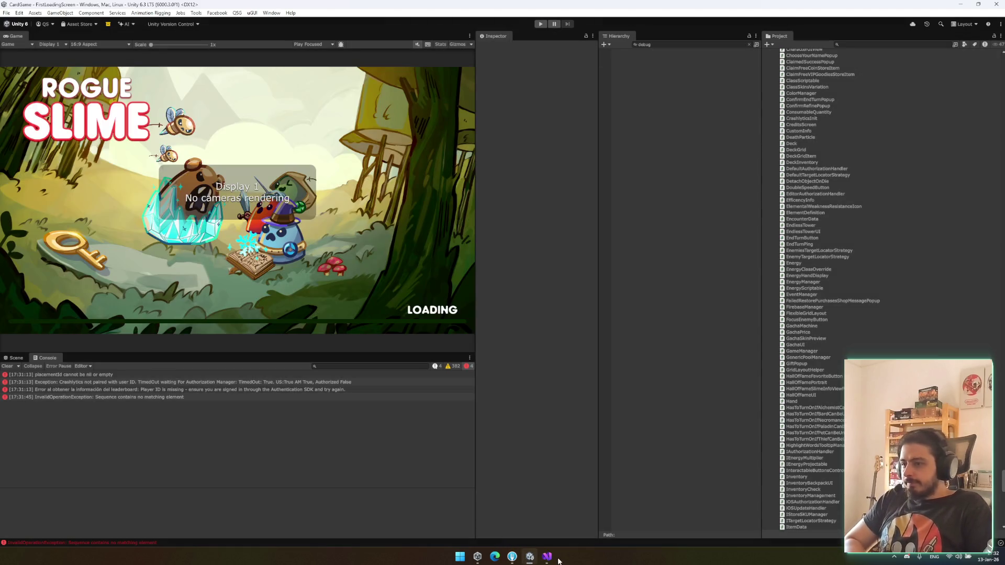
click(549, 557)
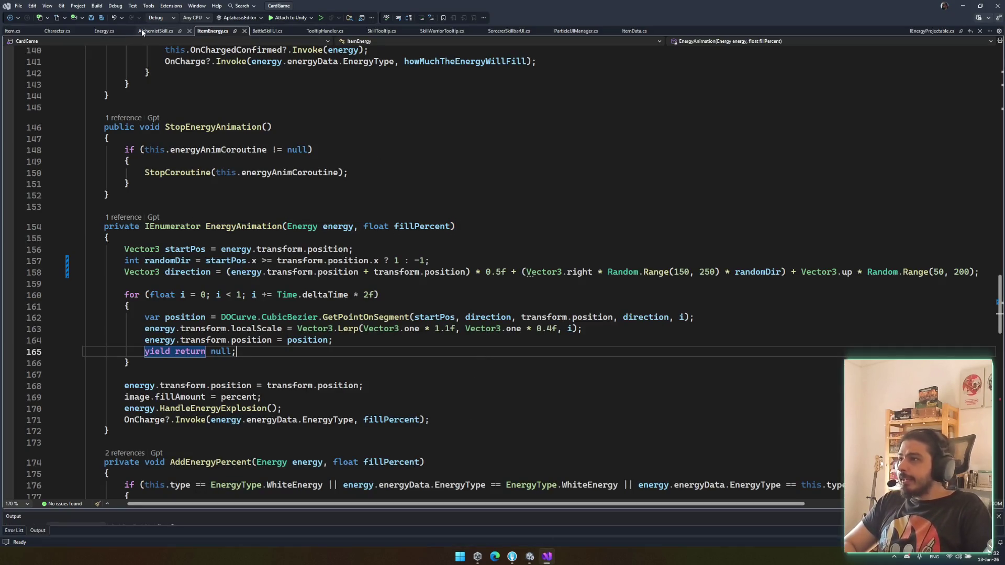
Step: Look through Character.cs, then move to BattleSkillUI.cs
click(156, 31)
click(57, 31)
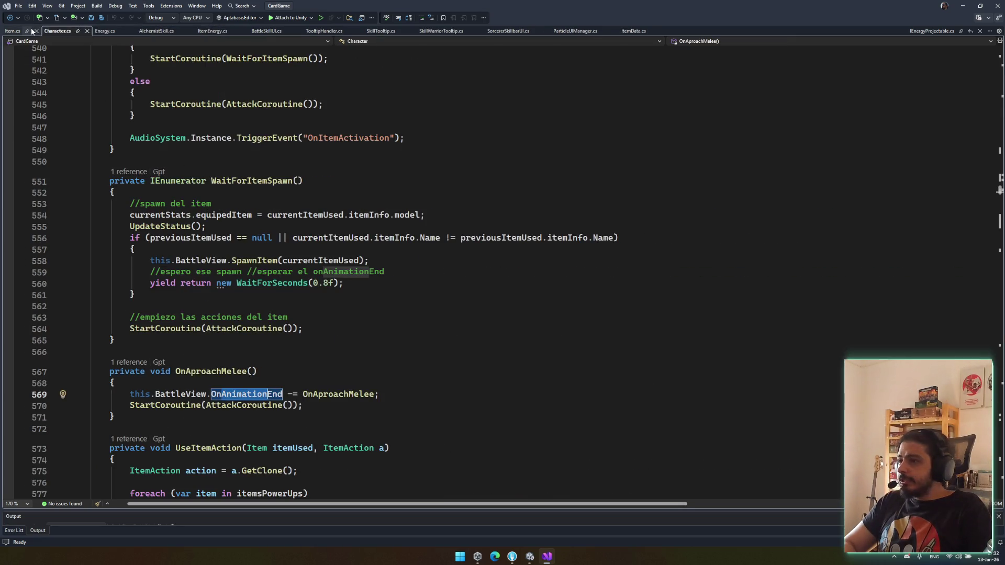
scroll(229, 210, down, 10)
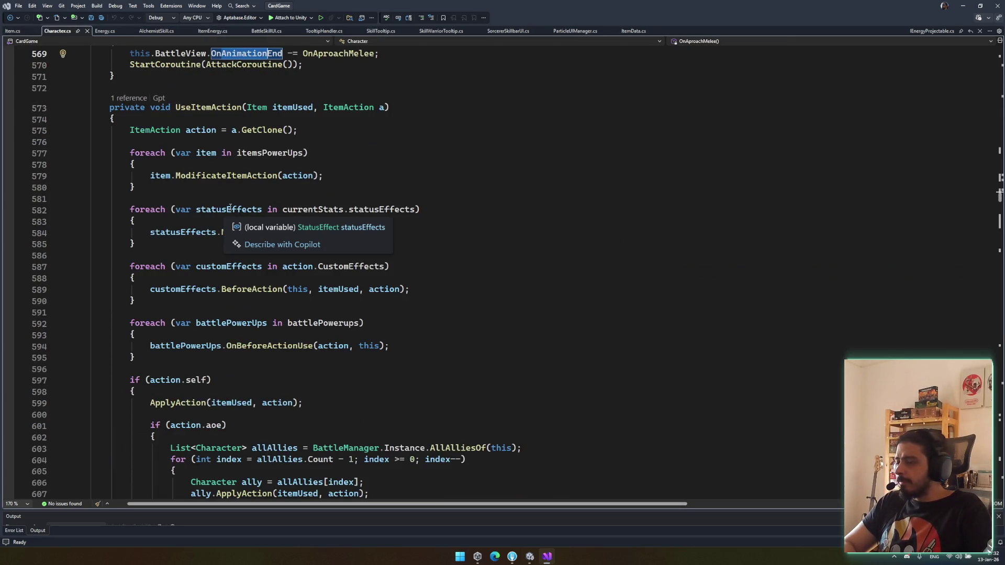
scroll(229, 209, down, 6)
click(270, 32)
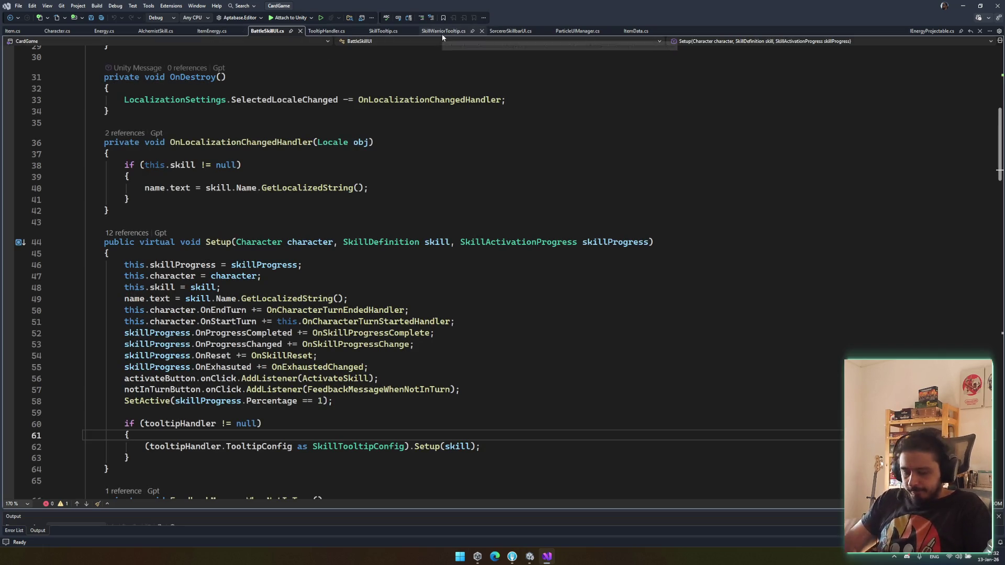
Step: Code-search the solution for 'number', then start a text search back in Character.cs
key(ctrl+t)
text(ST)
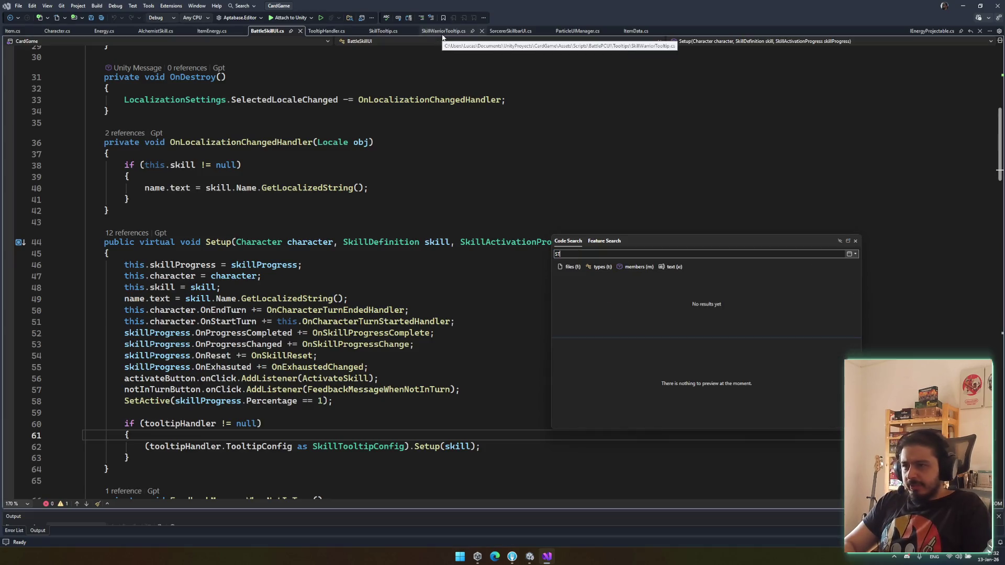
text(num)
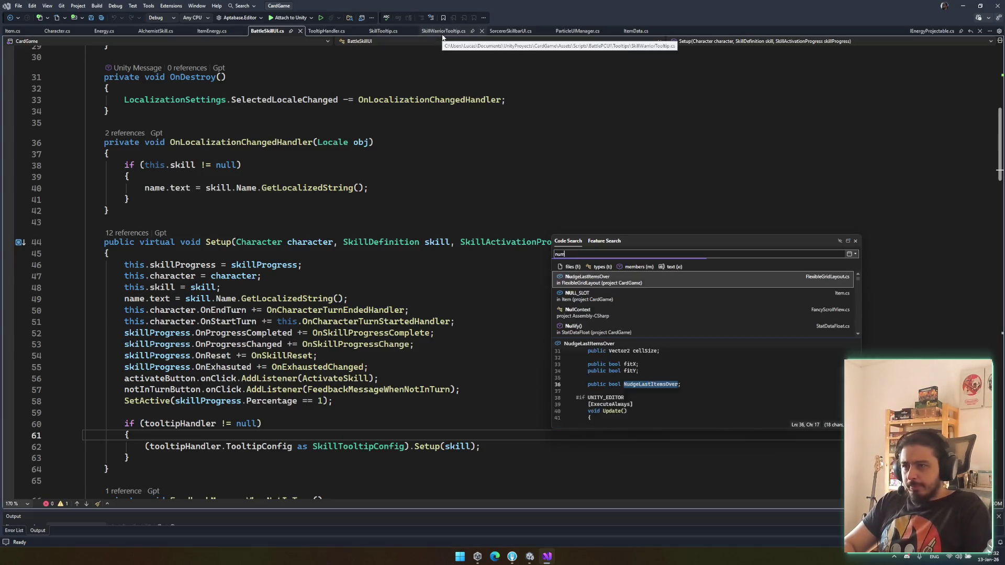
text(ber)
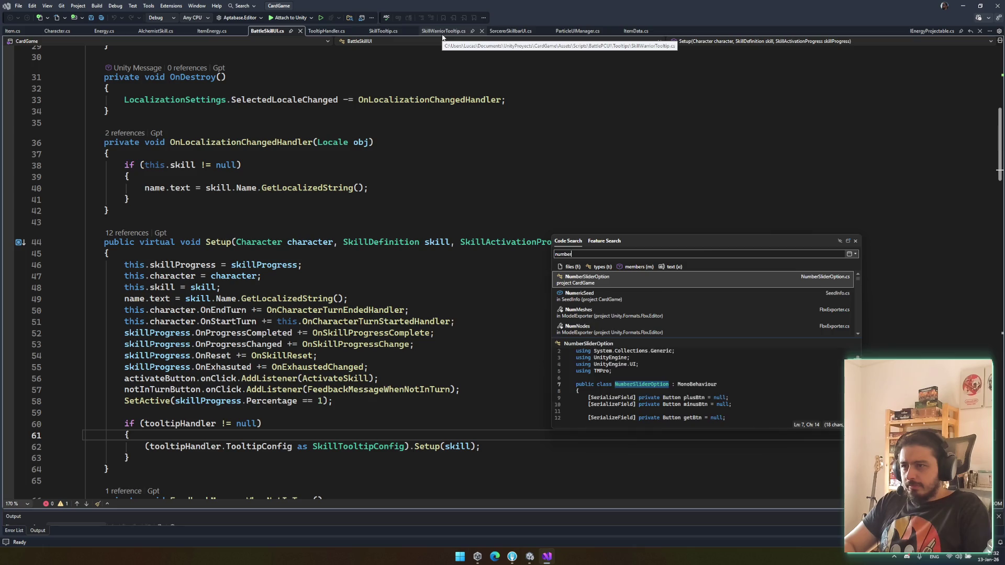
key(Escape)
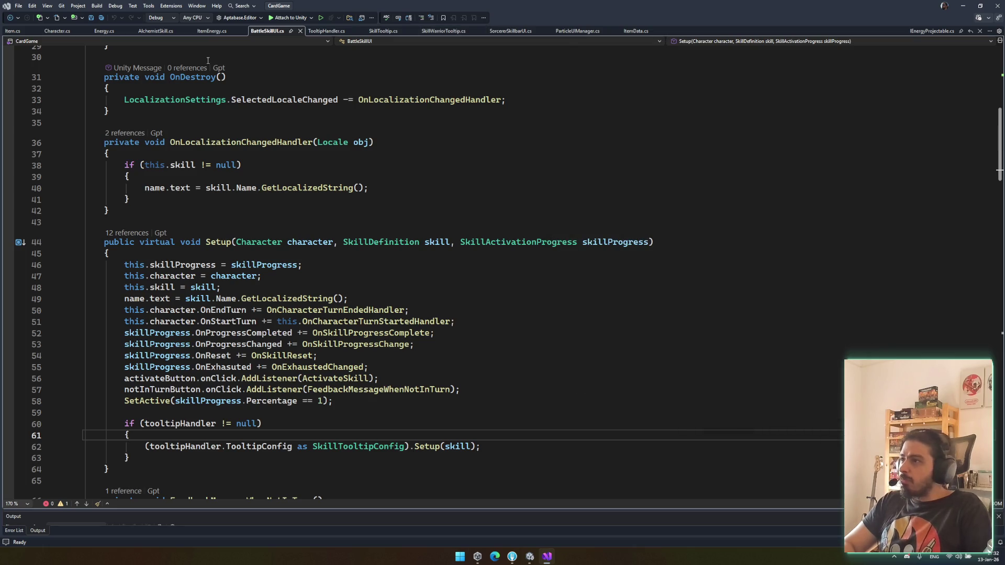
click(49, 33)
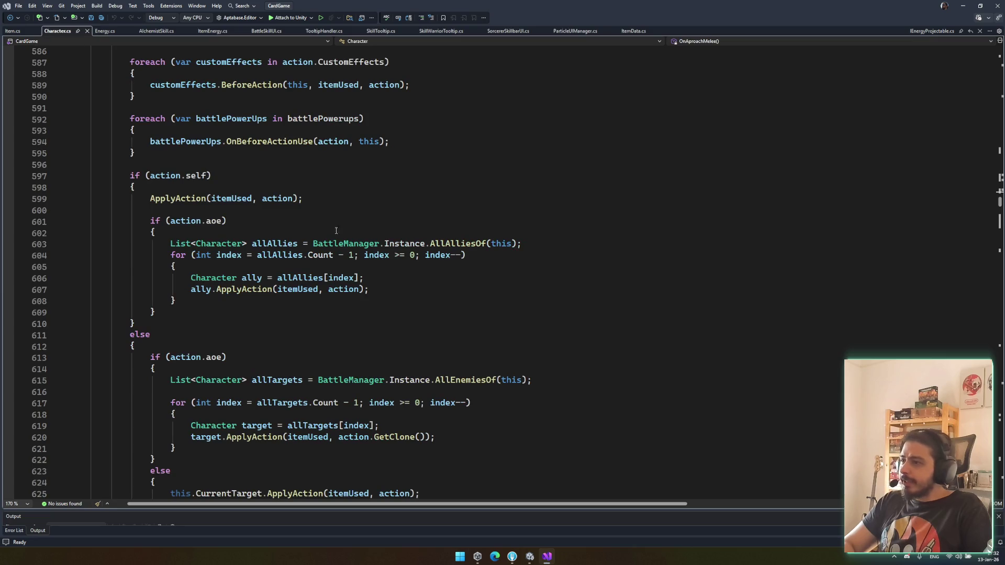
click(258, 301)
key(ctrl+f)
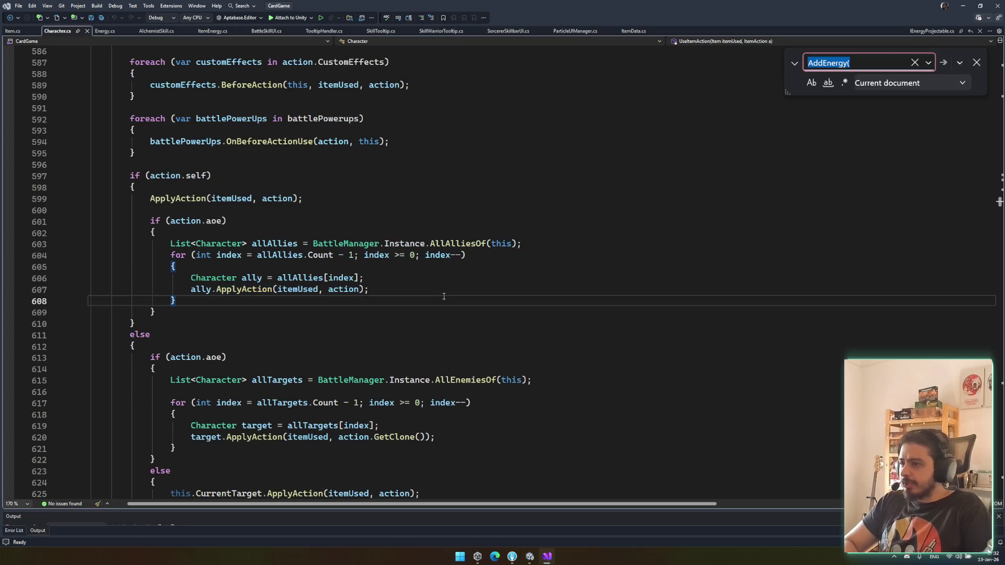
Step: Search Character.cs for 'calculate' and go to the CalculateAndApplyDamage definition
text(calk)
key(BackSpace)
text(c)
key(BackSpace)
text(culate)
click(234, 278)
scroll(220, 283, down, 12)
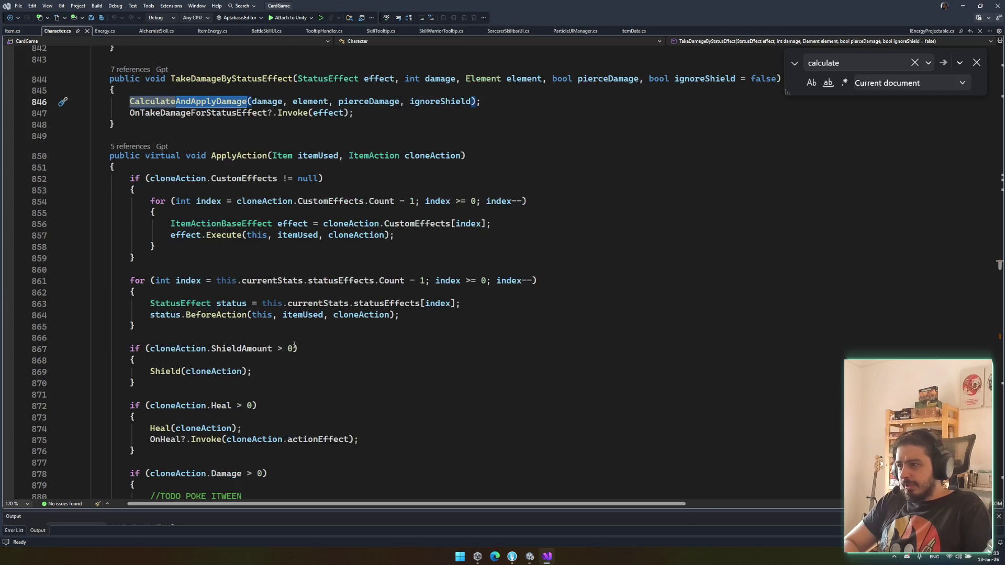
scroll(204, 289, up, 11)
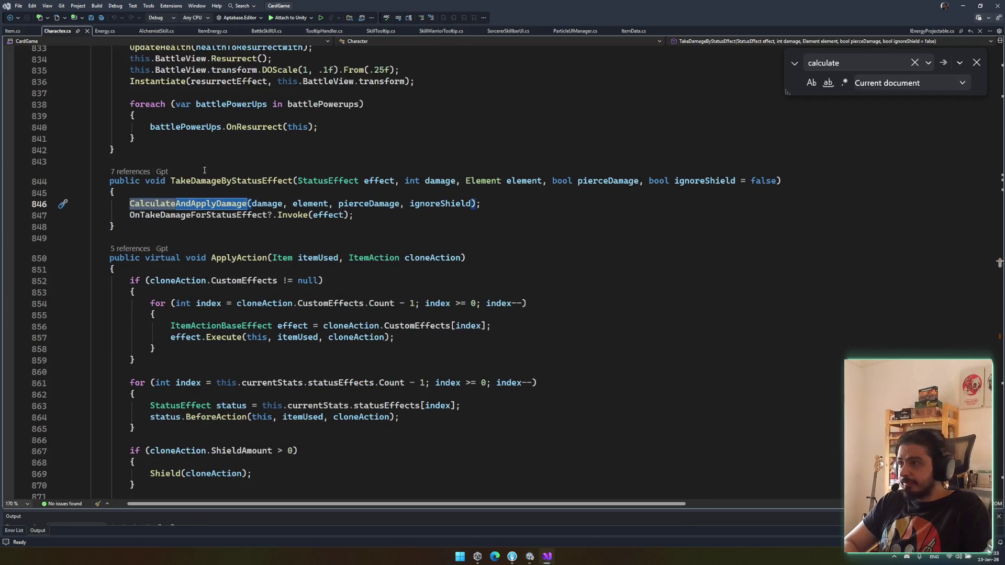
ctrl+click(242, 205)
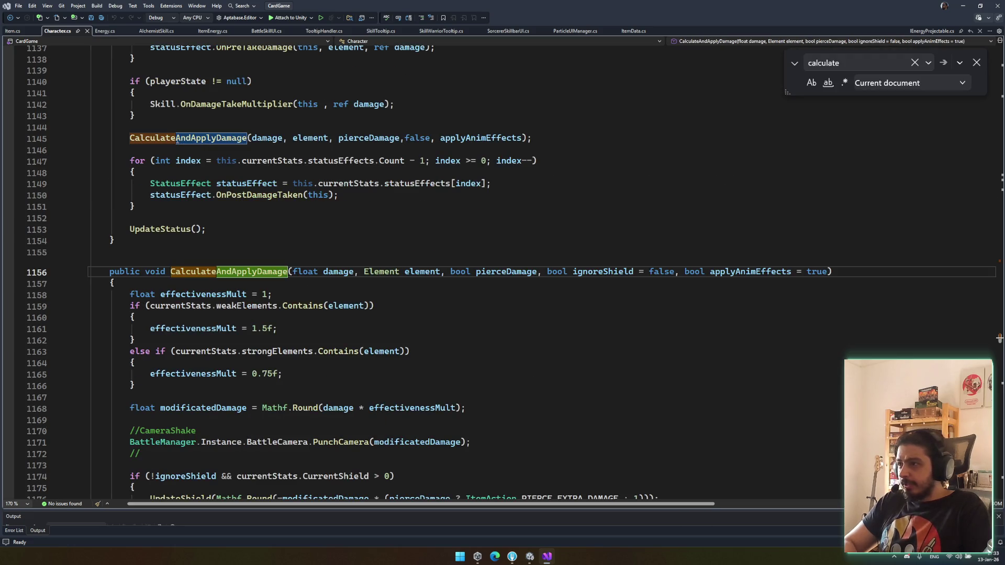
Step: Read through CalculateAndApplyDamage and jump to the UpdateHealth definition from line 1181
scroll(189, 147, down, 5)
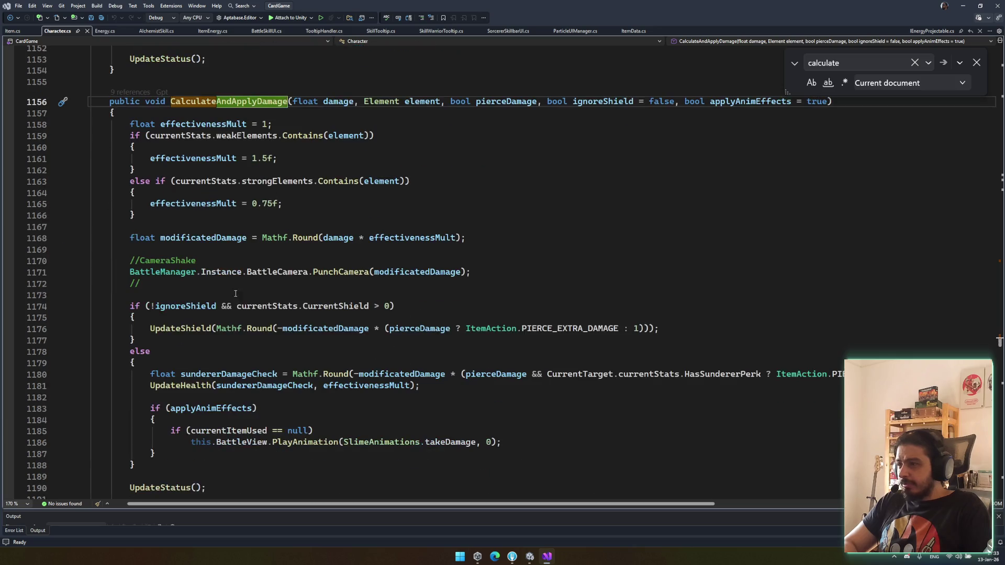
scroll(226, 266, down, 2)
scroll(241, 313, down, 3)
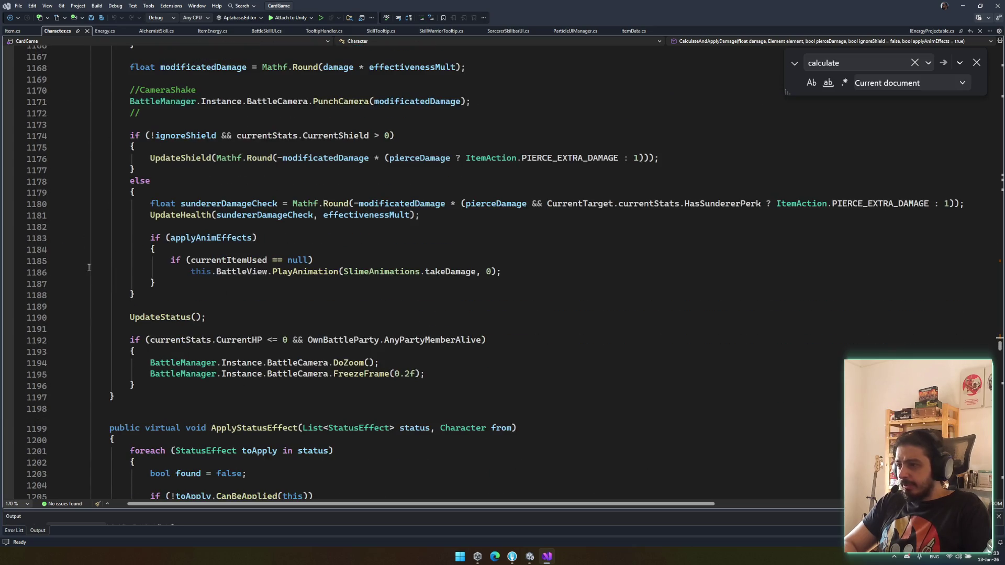
double_click(348, 363)
scroll(383, 338, up, 2)
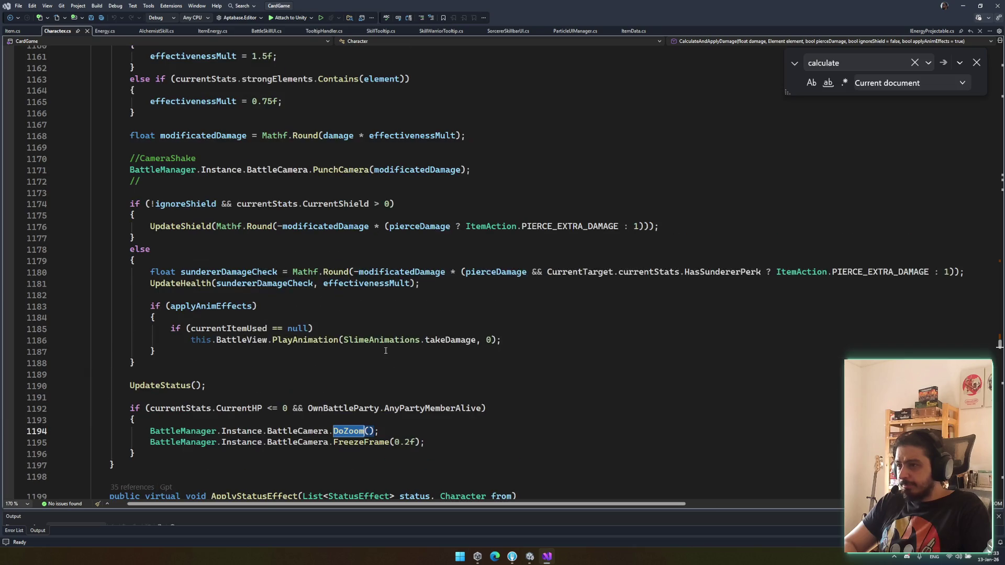
click(335, 272)
double_click(202, 273)
double_click(186, 284)
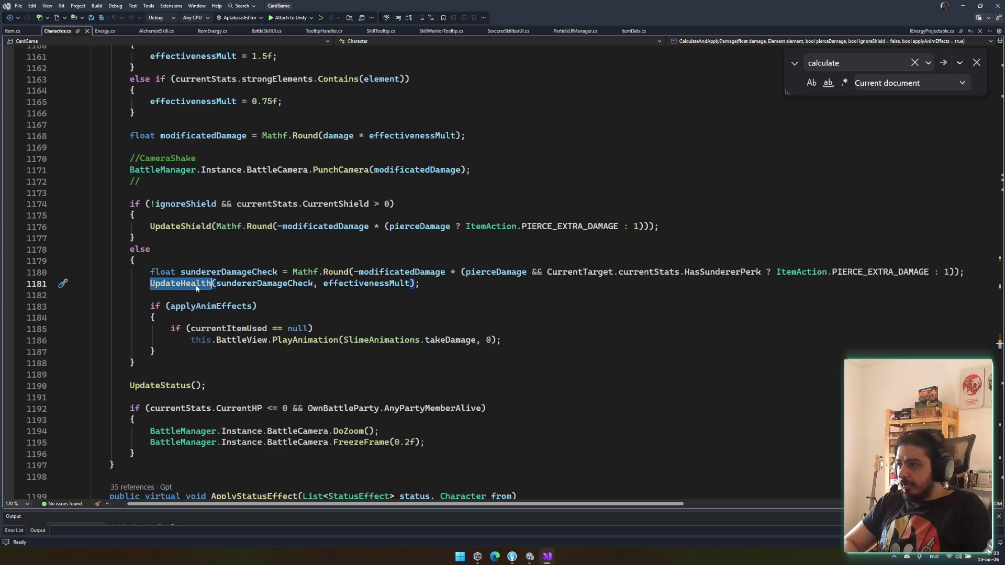
key(F12)
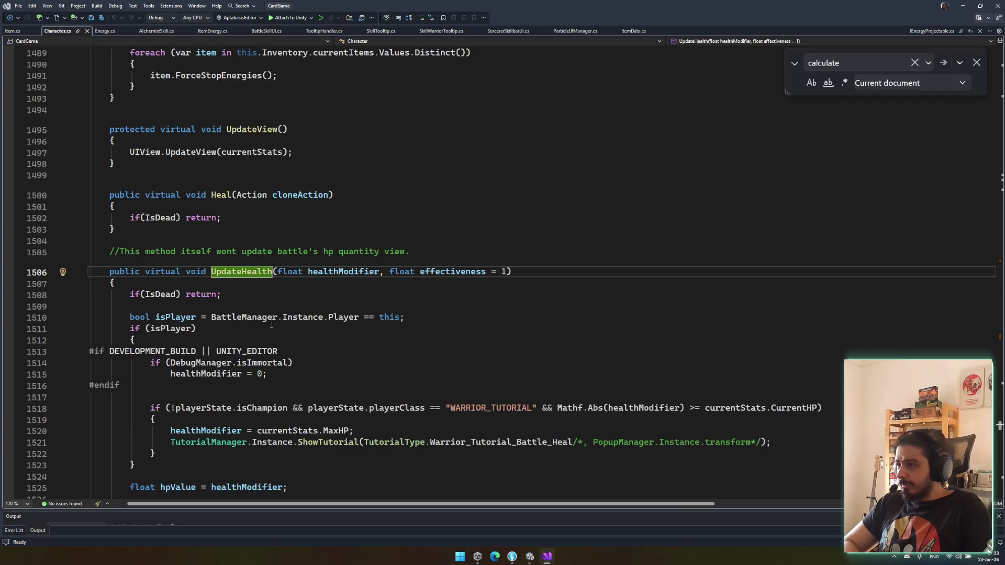
Step: Read through UpdateHealth, checking OnPlayerTakesDamage, the heal loops, OnBeforeTakeDamage and MaxDamageDone
scroll(271, 325, down, 4)
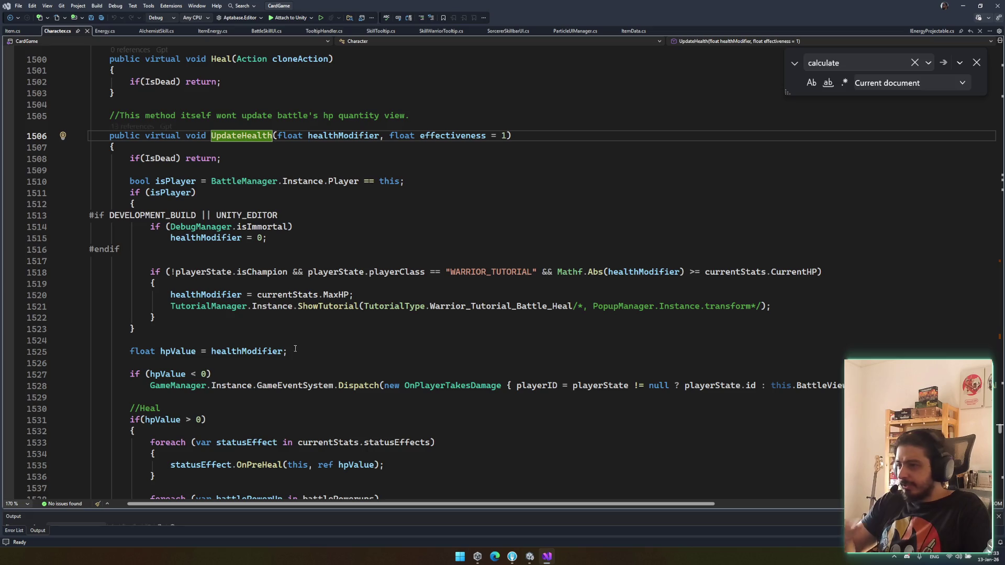
scroll(282, 383, down, 2)
click(449, 319)
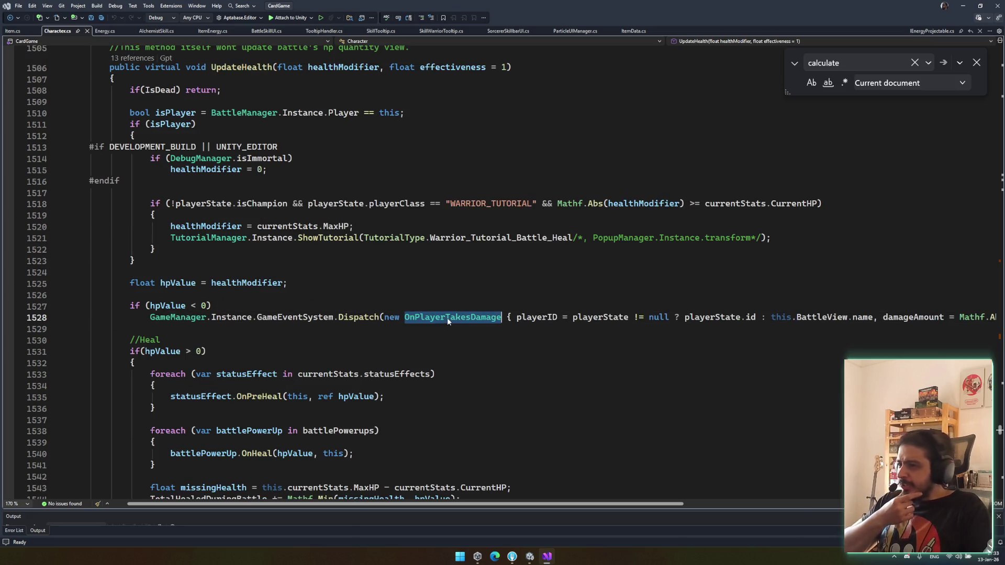
scroll(449, 322, down, 2)
drag(390, 317, 389, 398)
scroll(389, 399, down, 8)
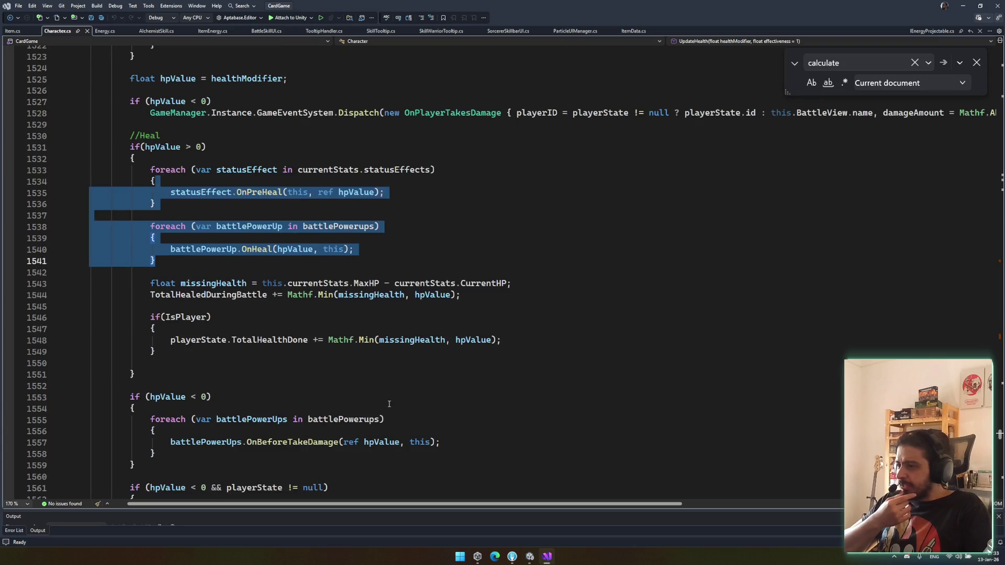
click(277, 307)
scroll(292, 386, down, 7)
click(303, 258)
scroll(308, 357, down, 2)
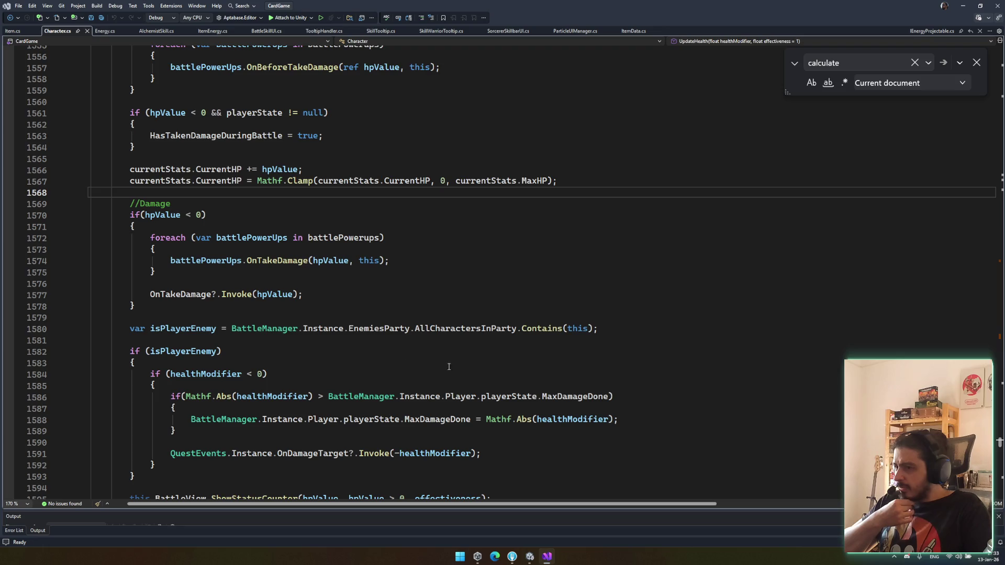
scroll(416, 398, down, 3)
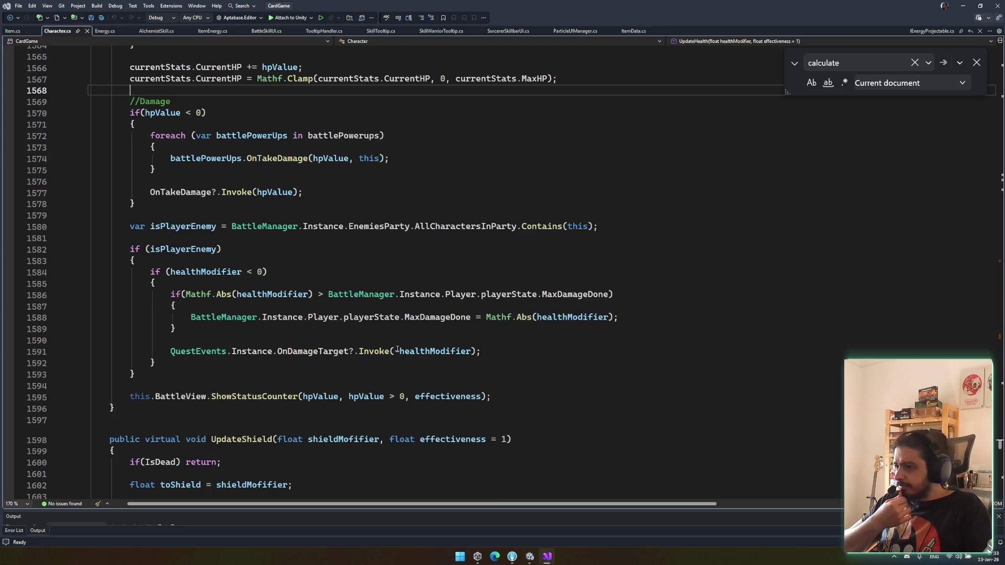
double_click(458, 317)
scroll(385, 361, down, 3)
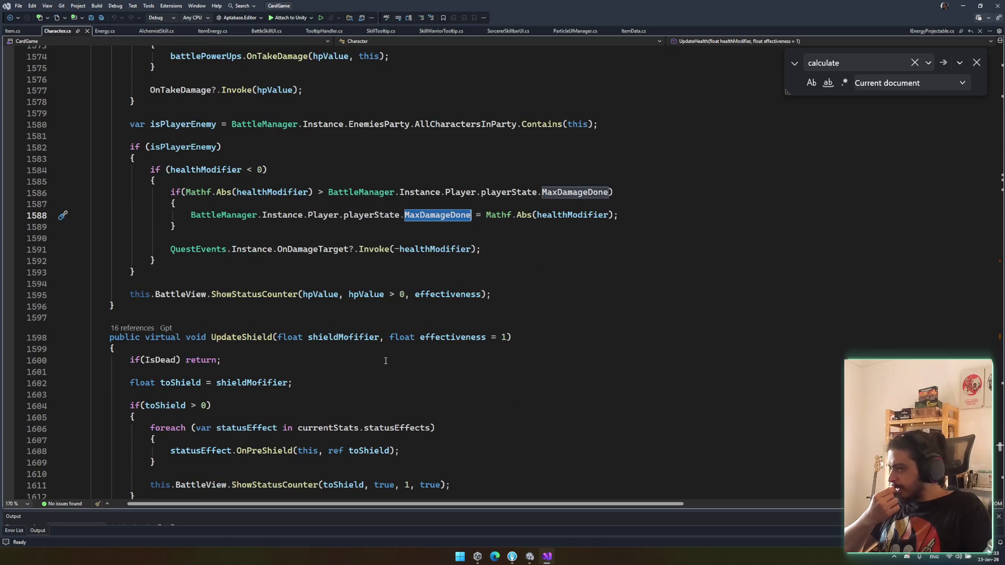
Step: Go to the ShowStatusCounter definition in BattleCharacterView.cs and inspect the counter creation on line 510
click(289, 293)
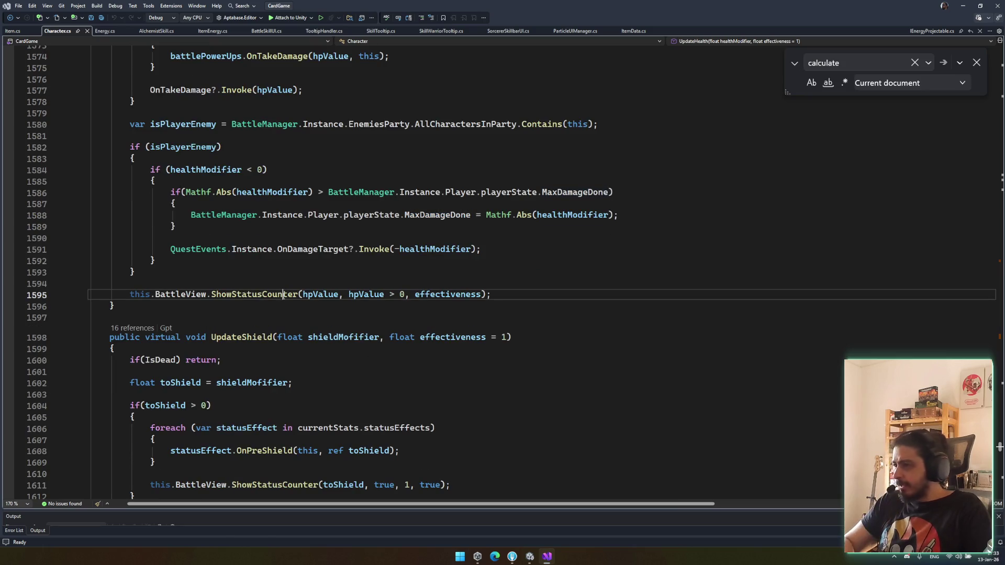
ctrl+click(267, 296)
click(429, 304)
Step: Inspect the Setup and Destroy lines and the Setup call's arguments on line 512
click(262, 326)
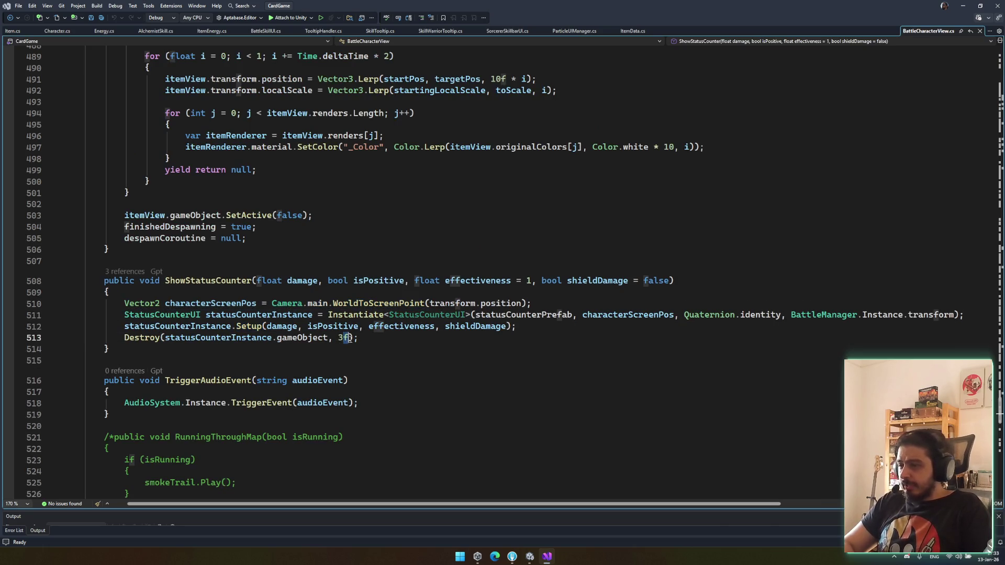
drag(359, 338, 125, 338)
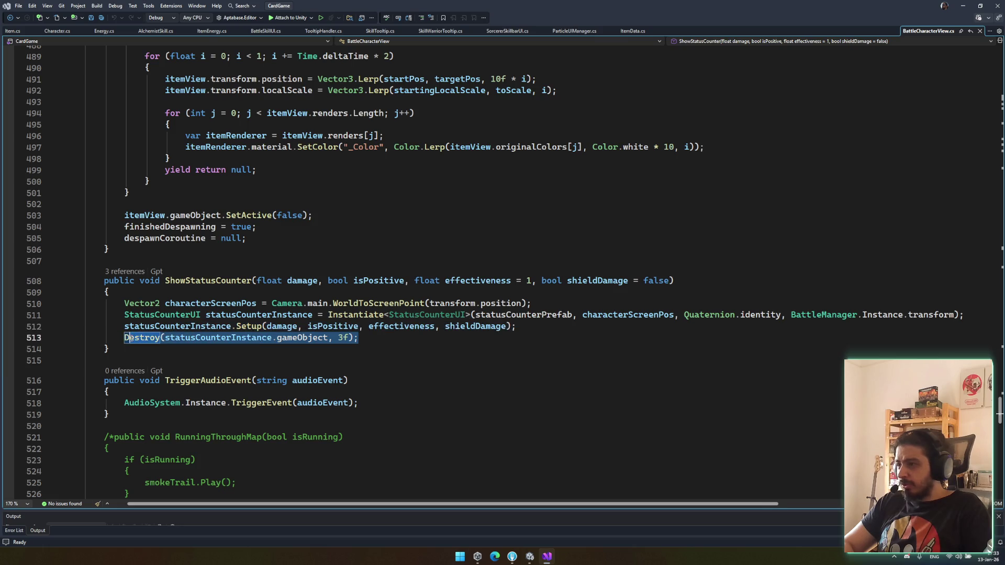
double_click(209, 339)
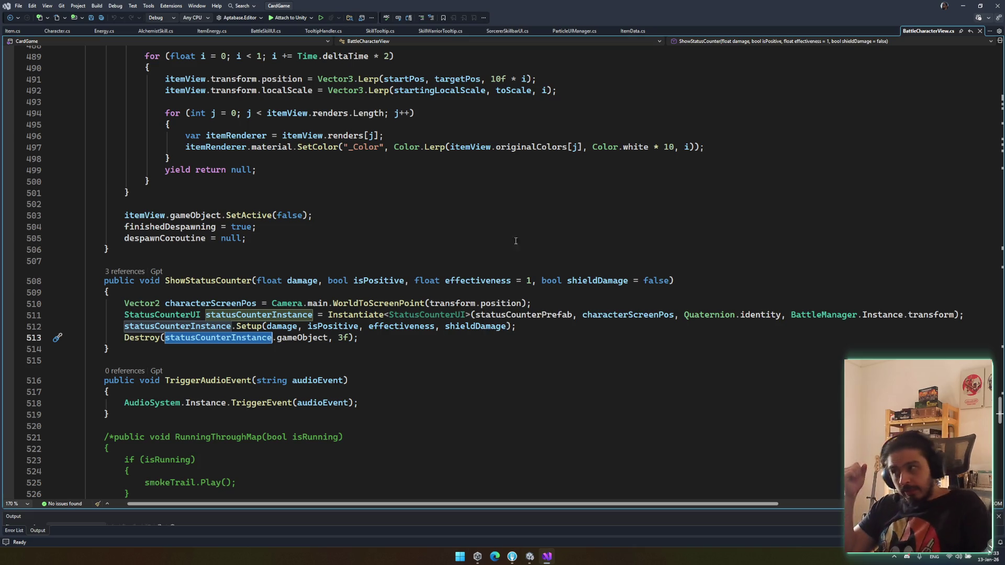
click(332, 314)
click(333, 326)
click(399, 326)
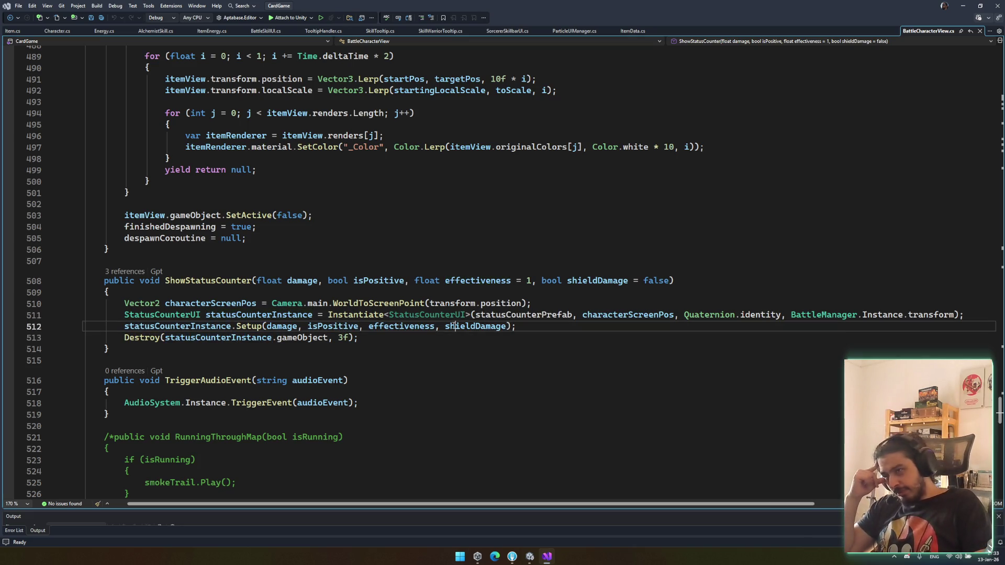
key(ctrl+Right)
key(ctrl+Right)
key(ctrl+shift+Right)
double_click(282, 328)
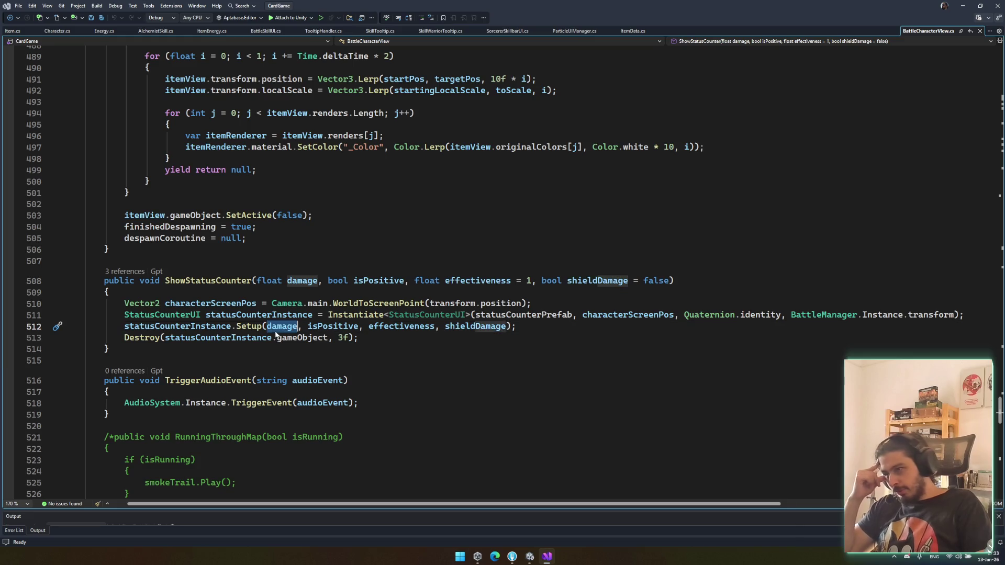
Step: Check references to isPositive, statusCounterInstance and effectiveness around the Setup call
click(329, 327)
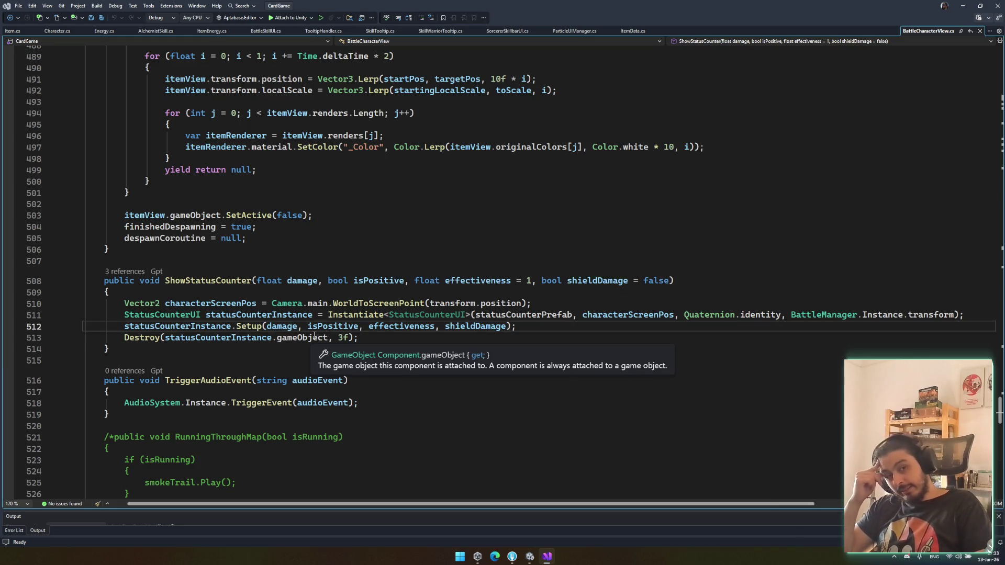
click(157, 326)
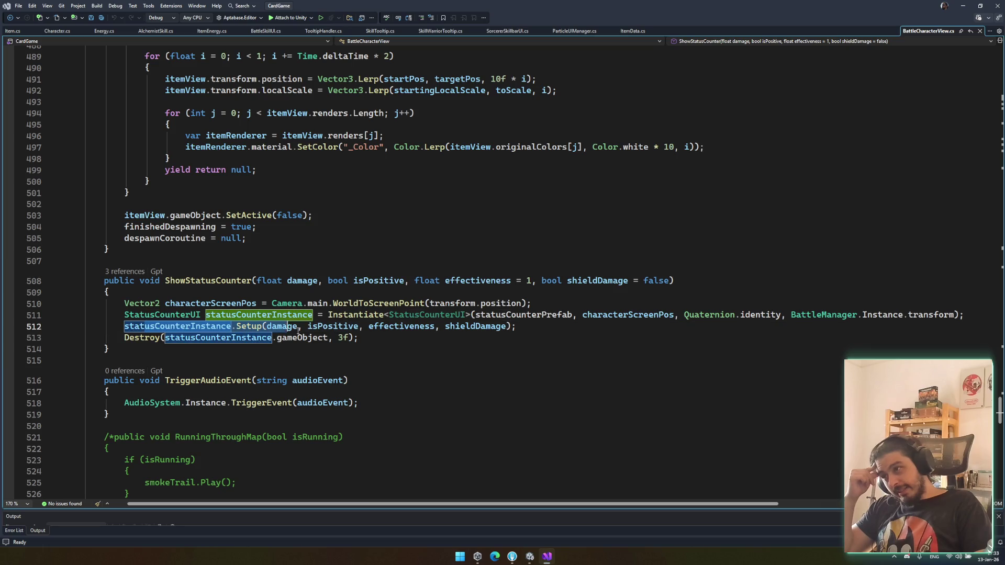
click(328, 326)
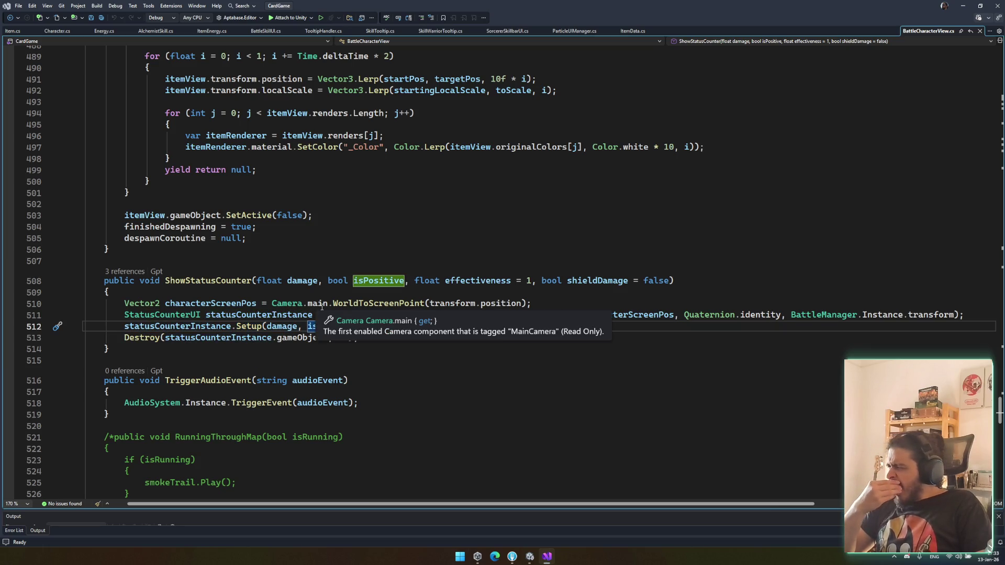
drag(160, 338, 366, 331)
click(366, 331)
click(391, 335)
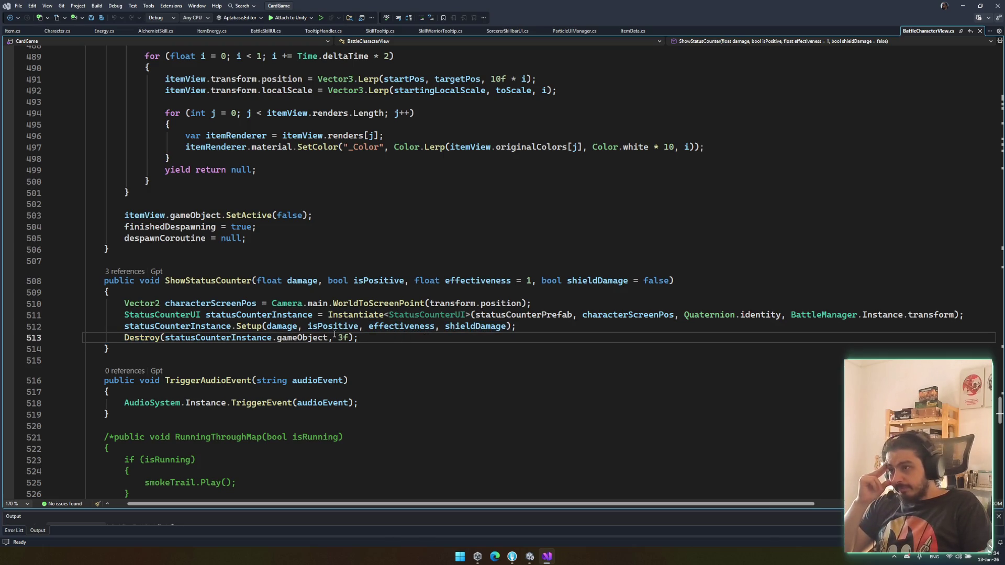
click(399, 326)
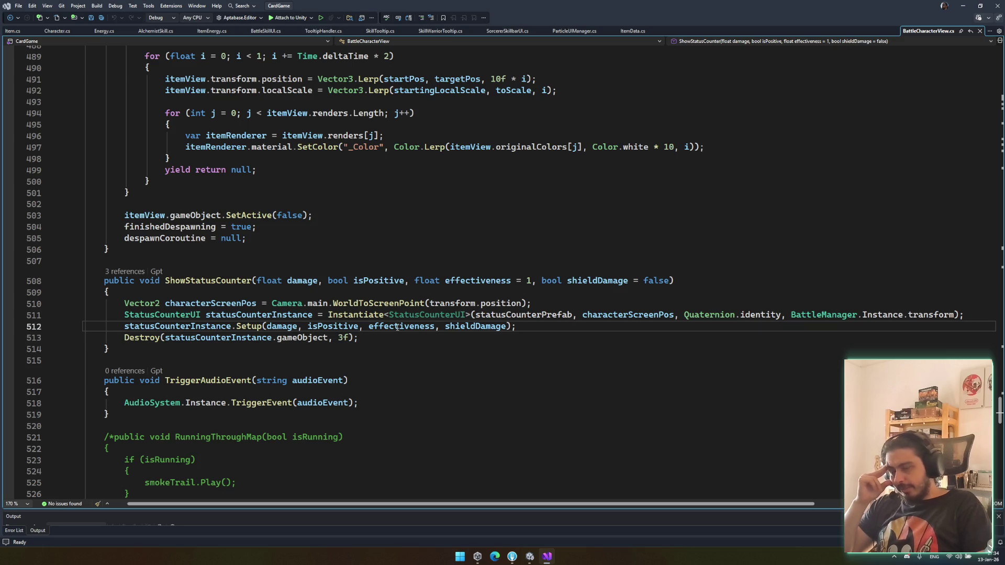
mouse_move(391, 325)
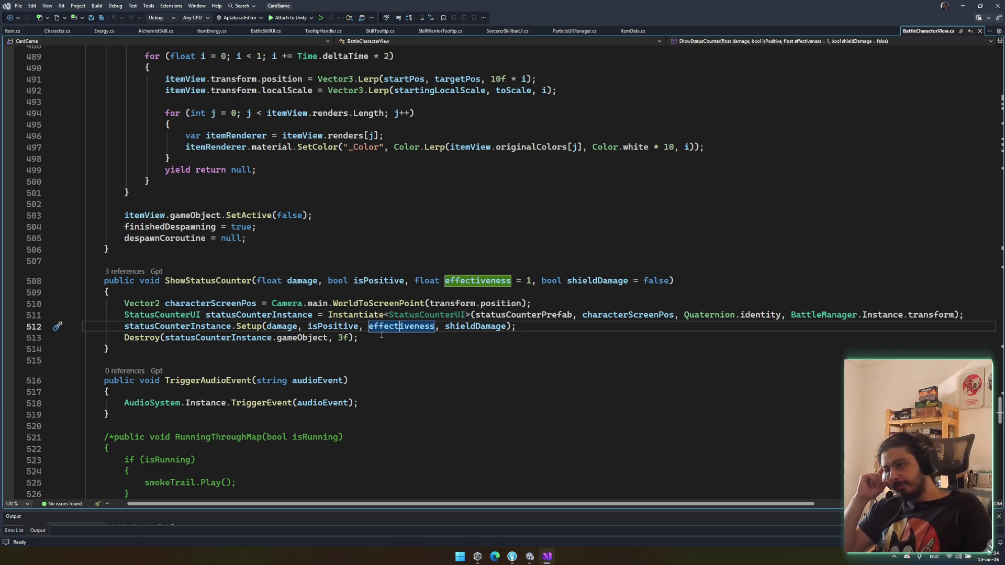
Step: Open the StatusCounterUI class definition from line 511
double_click(376, 305)
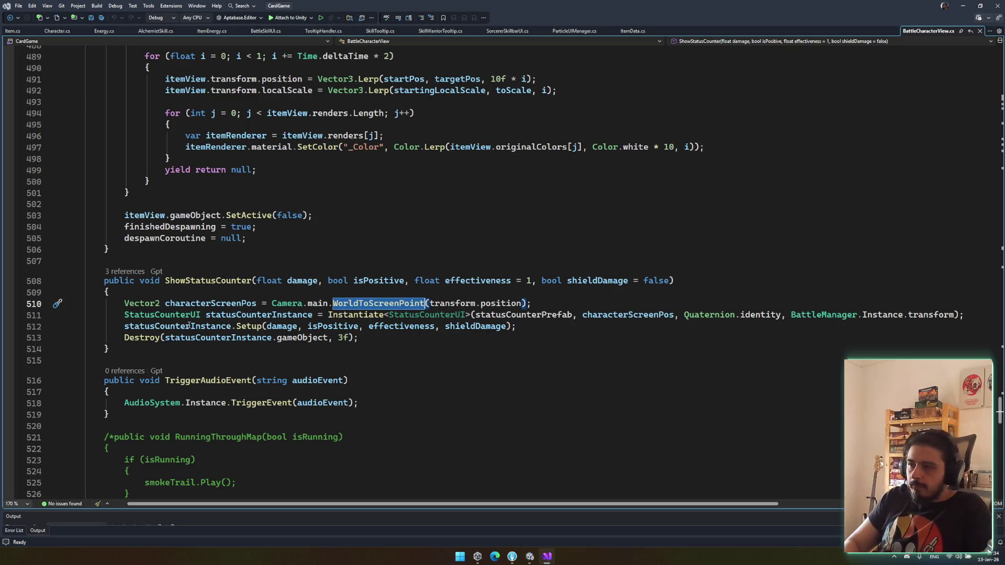
double_click(162, 315)
key(F12)
Step: Review the offset list in StatusCounterUI.cs, save the script and undo the stray spaces
scroll(295, 423, down, 3)
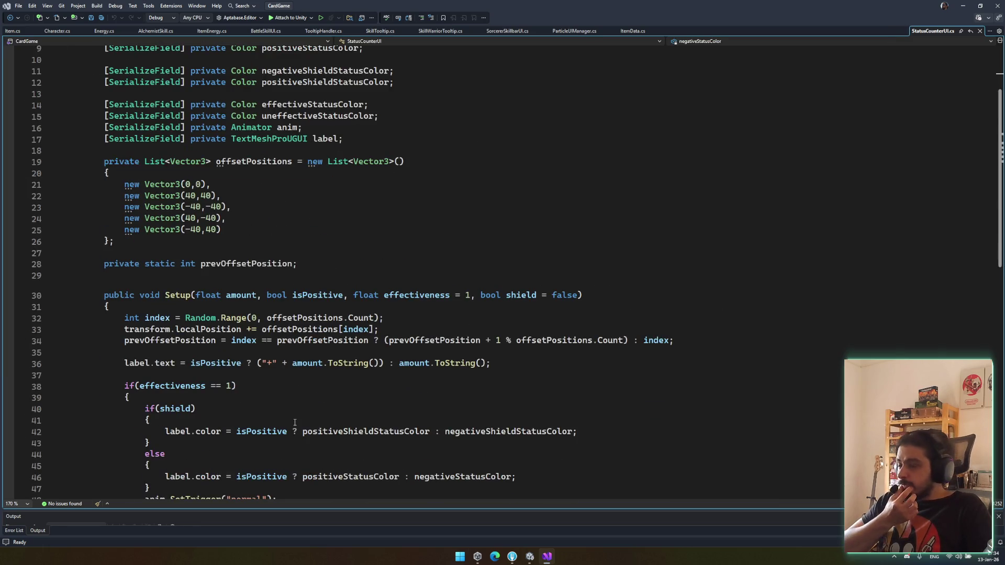
drag(222, 230, 238, 213)
click(309, 245)
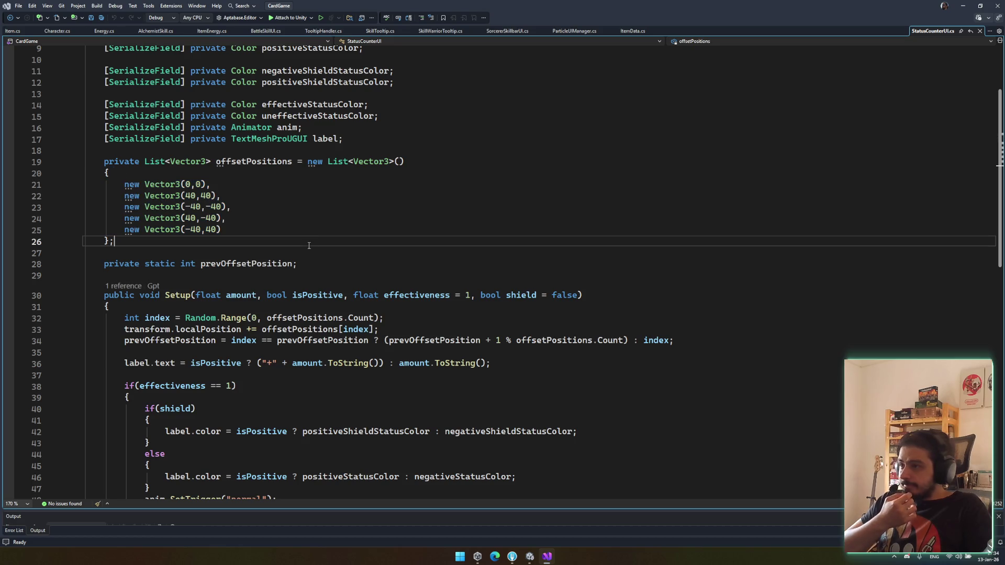
scroll(322, 382, down, 7)
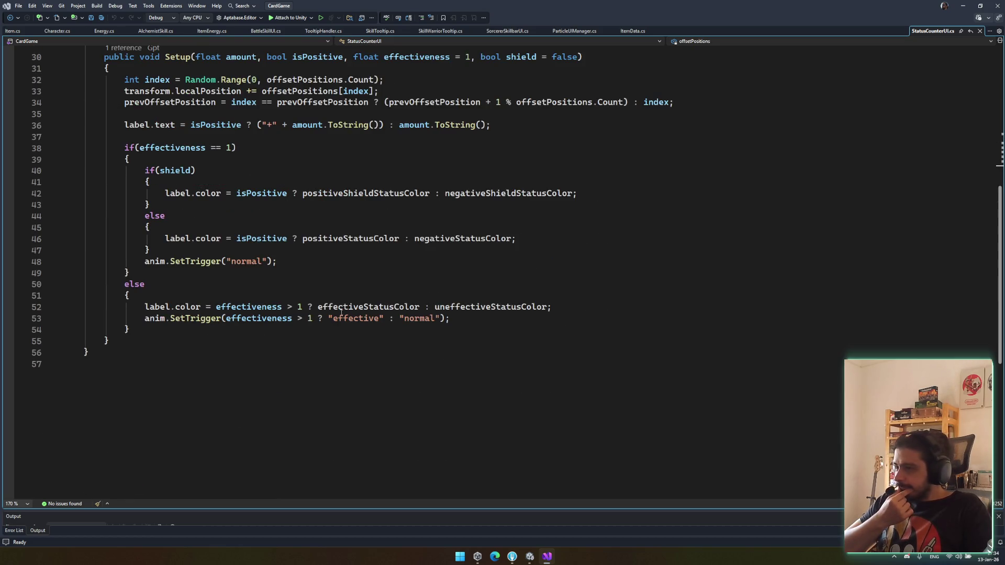
scroll(364, 328, up, 3)
scroll(364, 326, down, 3)
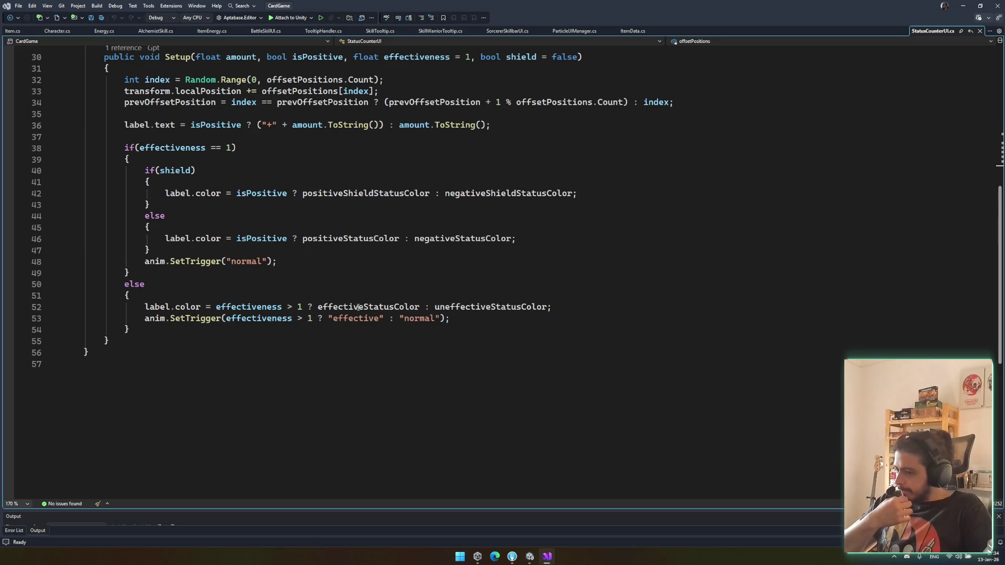
scroll(358, 307, up, 8)
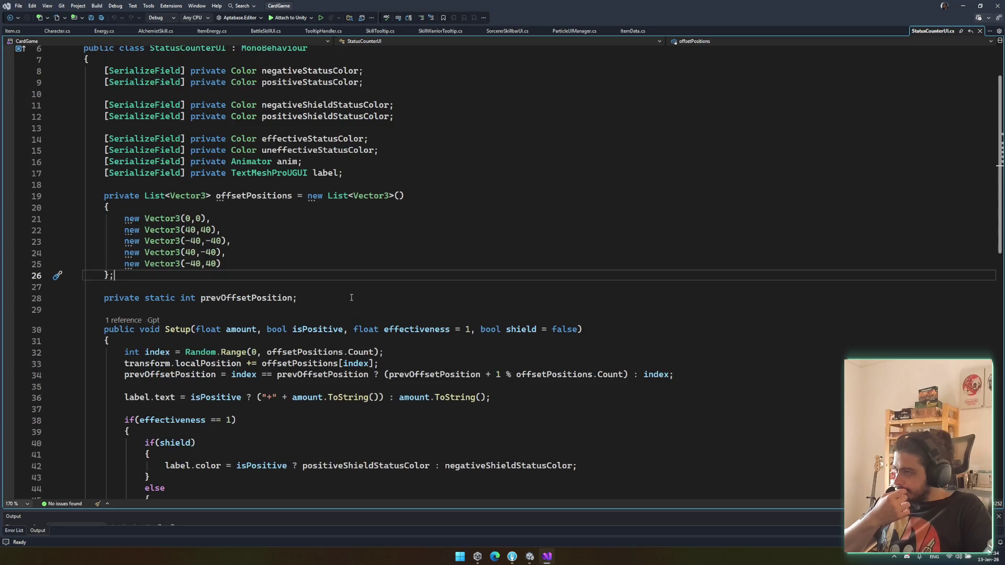
click(206, 264)
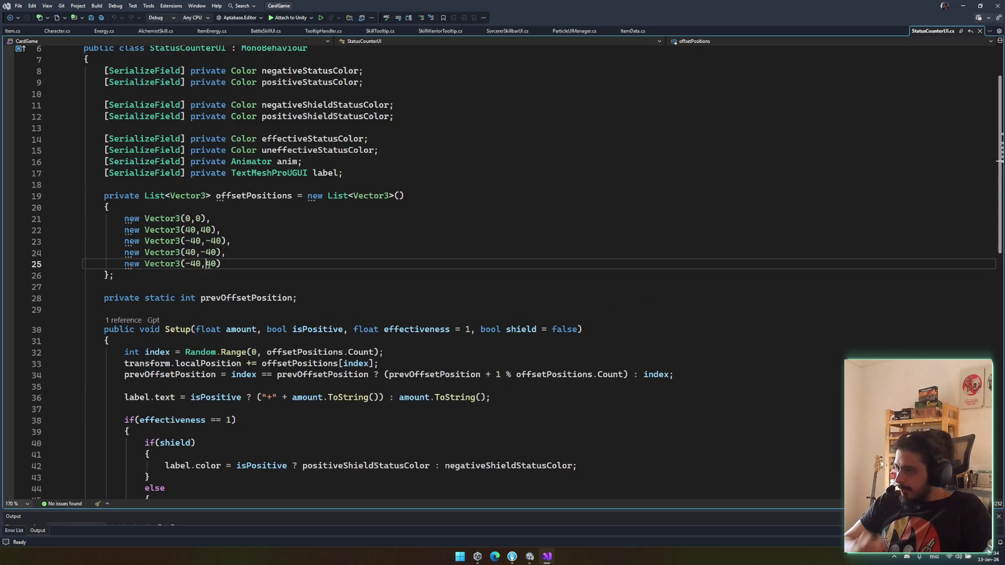
key(ctrl+s)
click(202, 231)
key(ctrl+z)
key(ctrl+z)
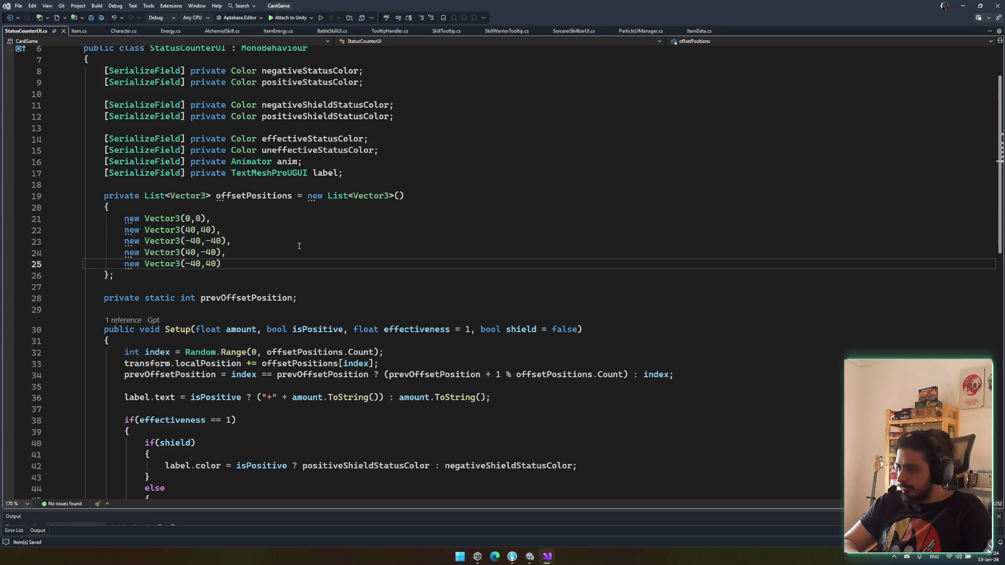
Step: Trace index and prevOffsetPosition in Setup, then navigate back to where StatusCounterUI is created
scroll(299, 246, down, 3)
scroll(312, 302, down, 3)
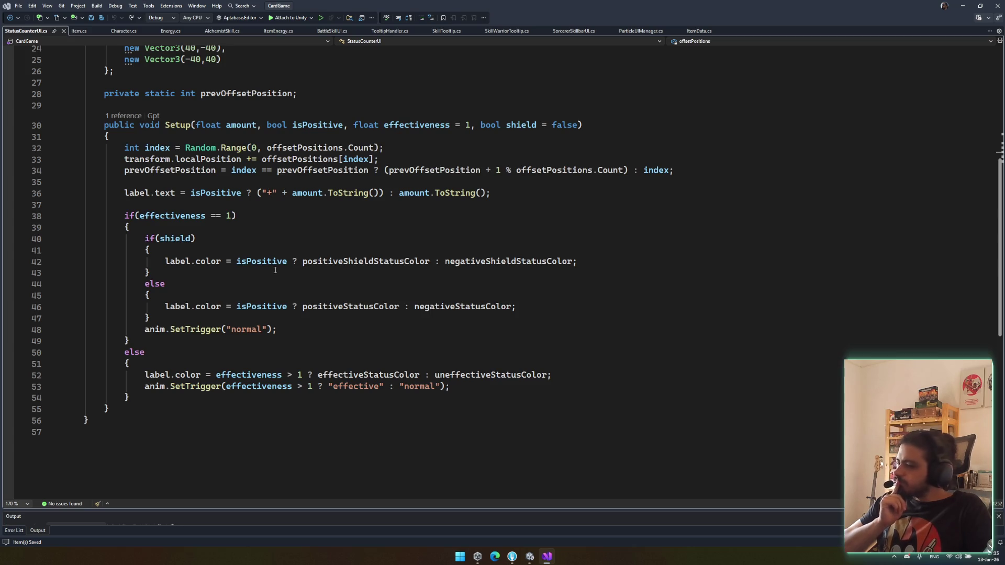
scroll(275, 267, up, 3)
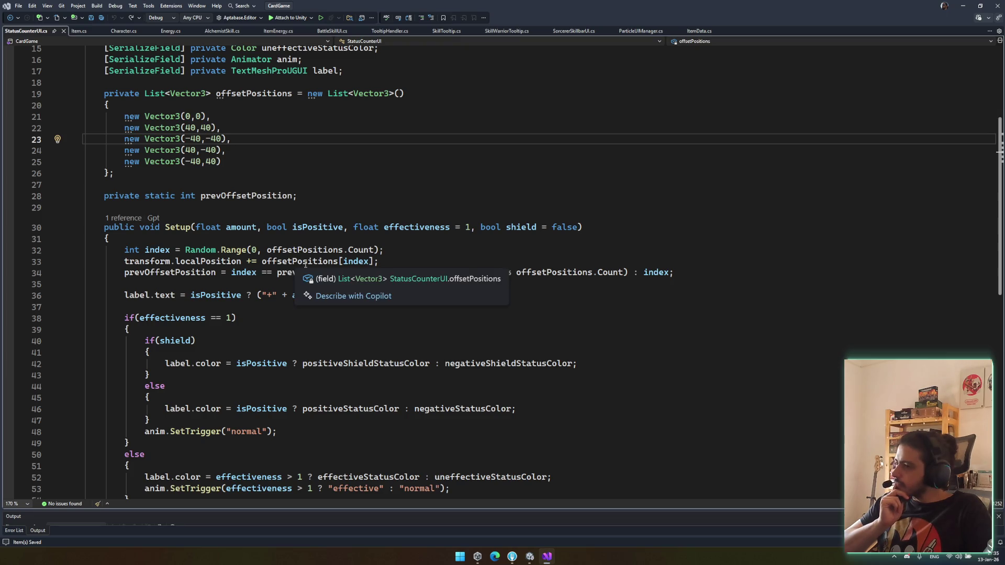
click(173, 251)
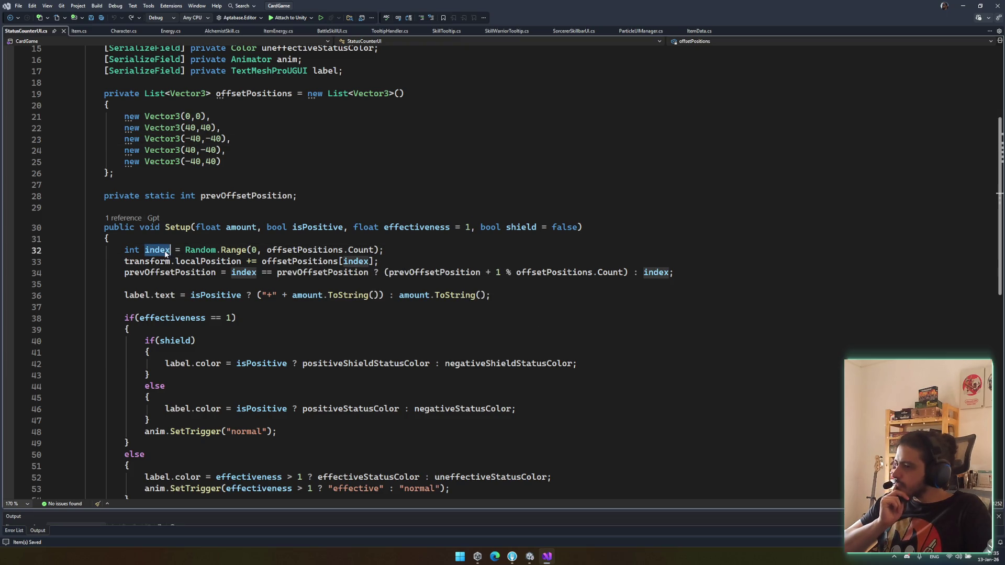
click(330, 262)
click(350, 261)
double_click(356, 261)
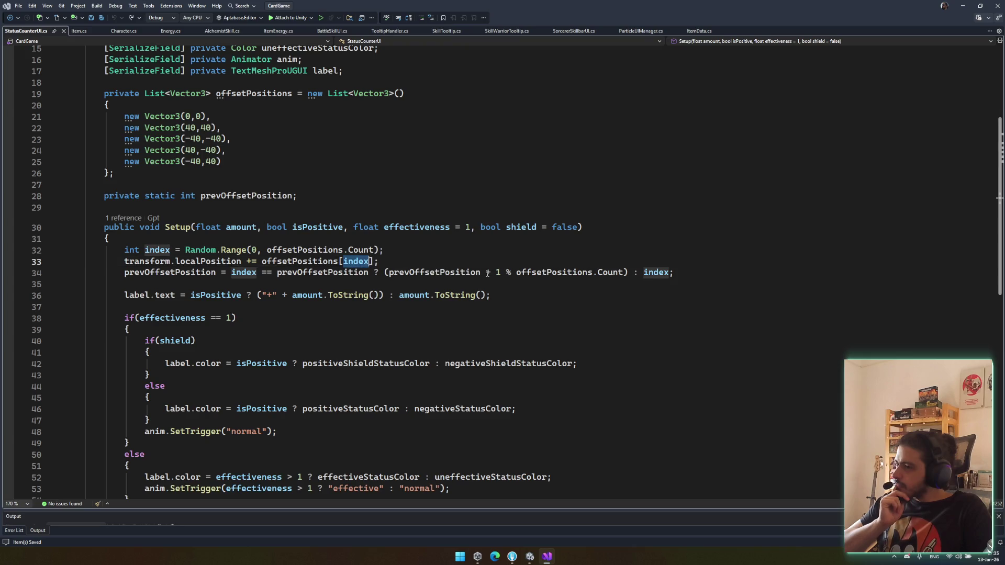
drag(391, 272, 599, 273)
click(434, 273)
double_click(435, 273)
scroll(441, 273, up, 1)
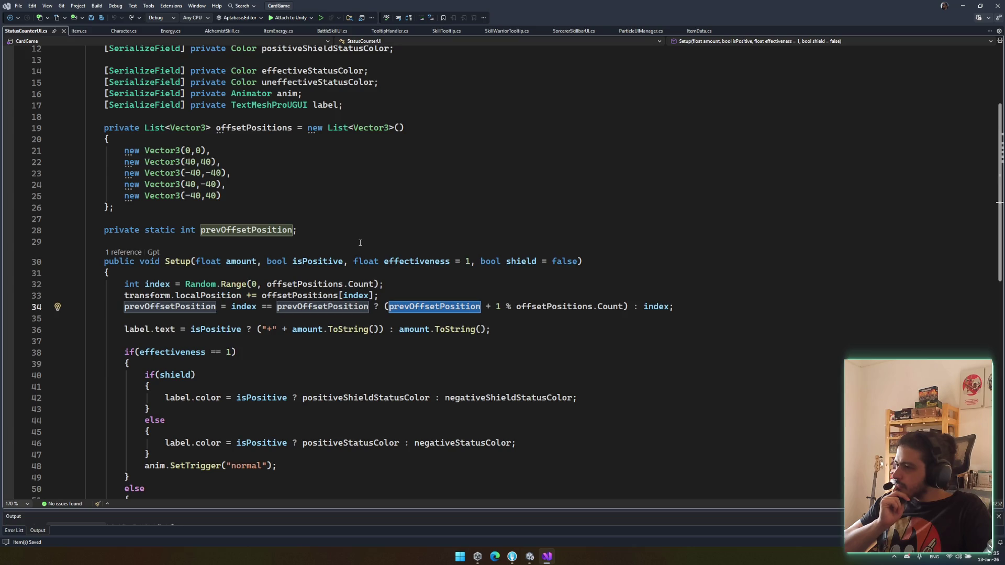
key(ctrl+minus)
key(ctrl+minus)
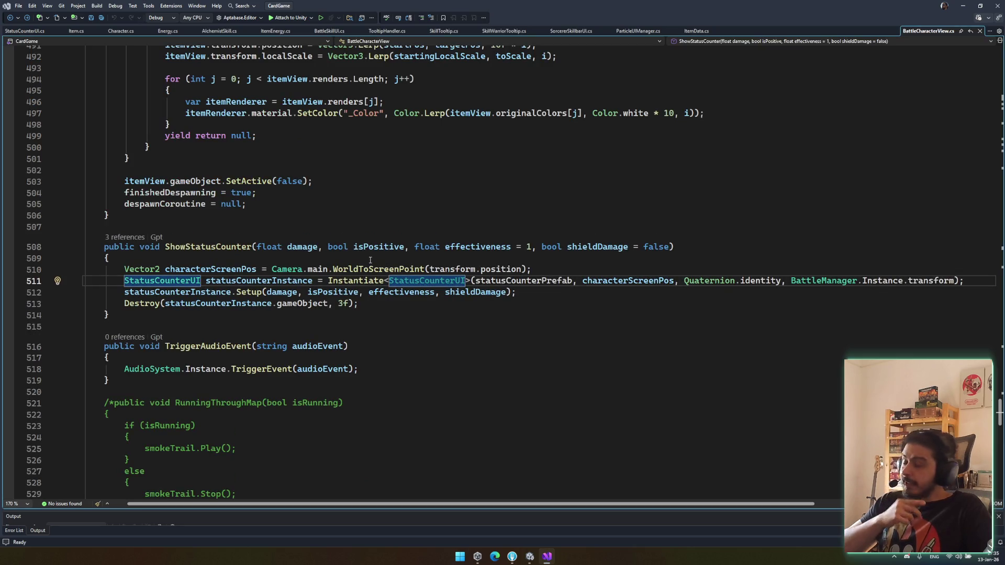
Step: Check ShowStatusCounter's Destroy and Setup calls on lines 513 and 512, then return to Unity
click(539, 302)
click(542, 293)
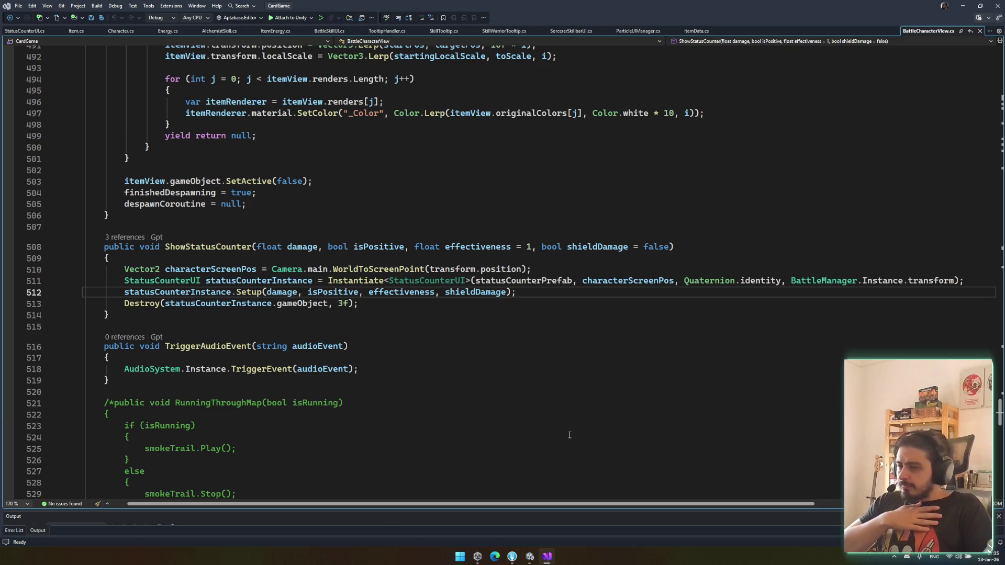
click(528, 557)
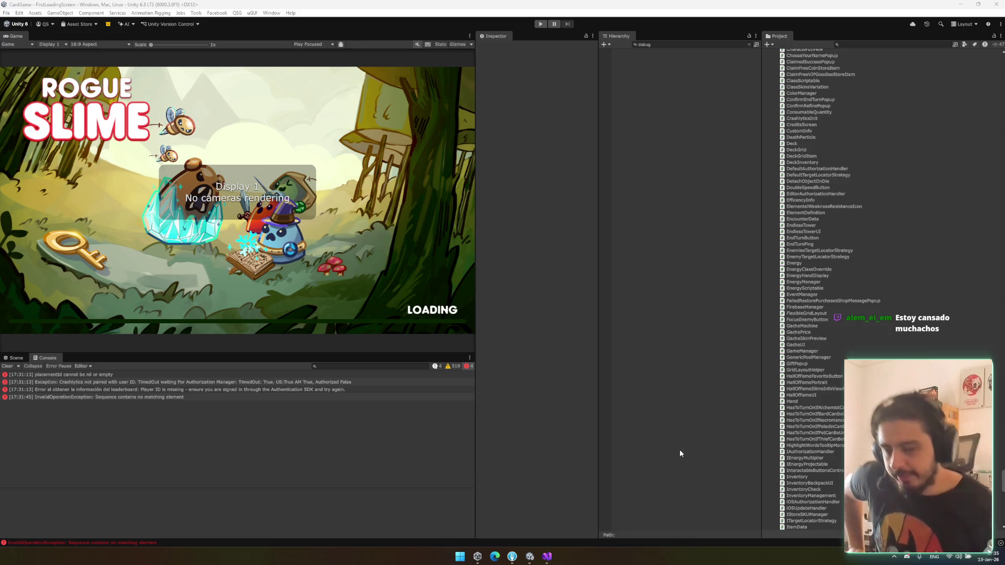
Step: Clear the Console's old authentication errors and dismiss the pending Windows notifications
click(7, 366)
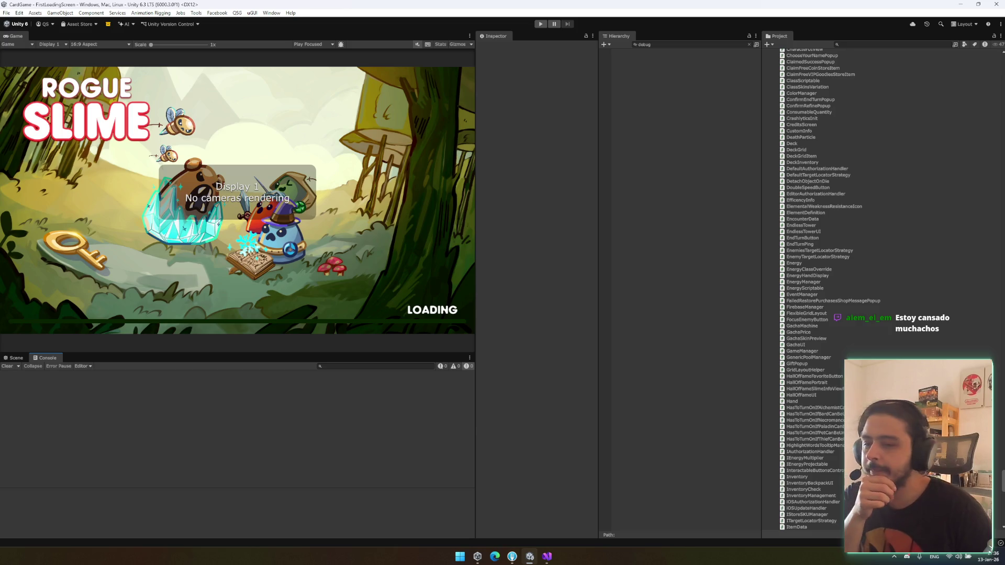
click(996, 558)
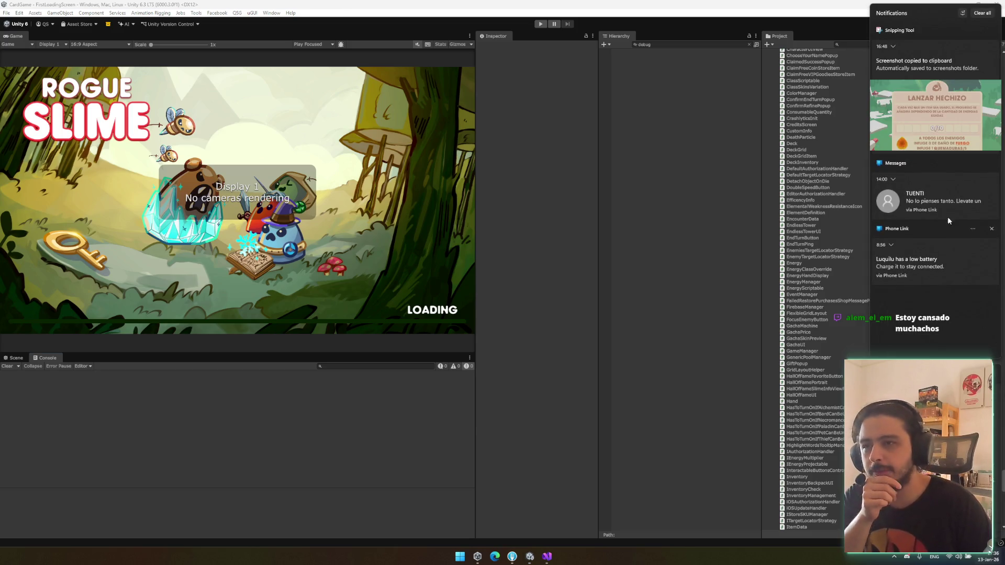
click(982, 13)
click(626, 190)
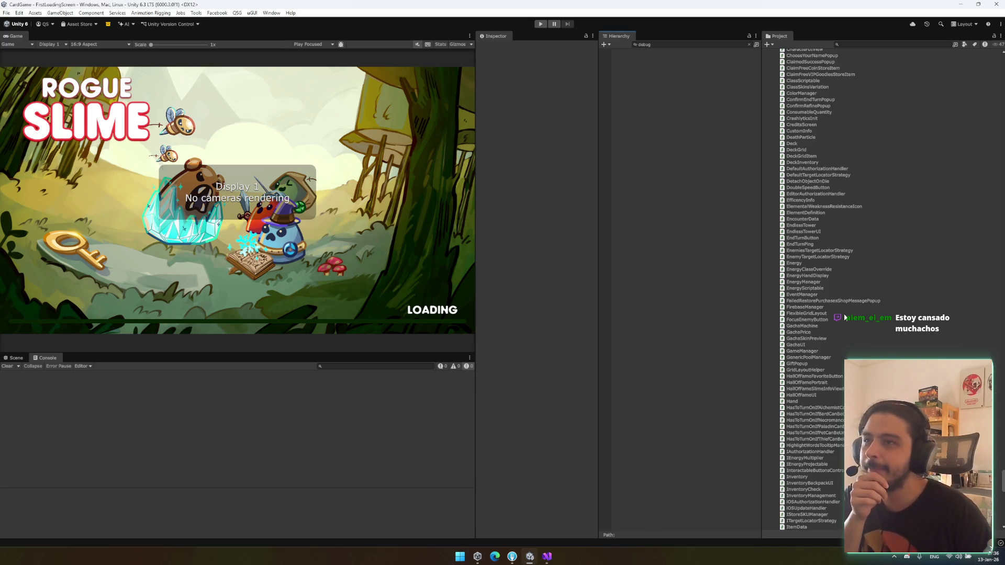
Step: Collapse the Scripts folder in the Project window and jump to the Assets root
scroll(849, 321, up, 3)
scroll(844, 309, up, 2)
click(834, 272)
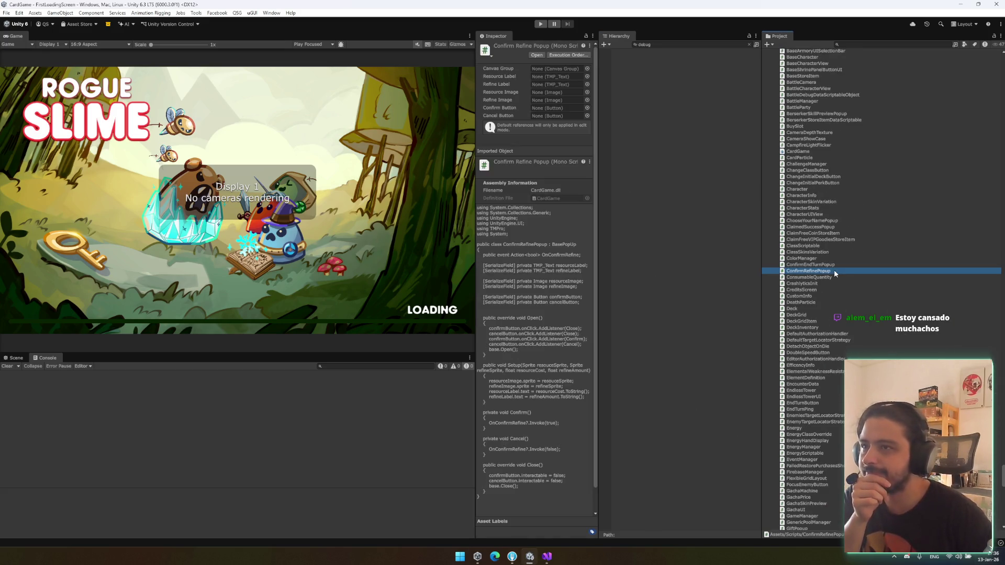
key(Left)
key(Left)
key(Up)
key(Up)
key(Up)
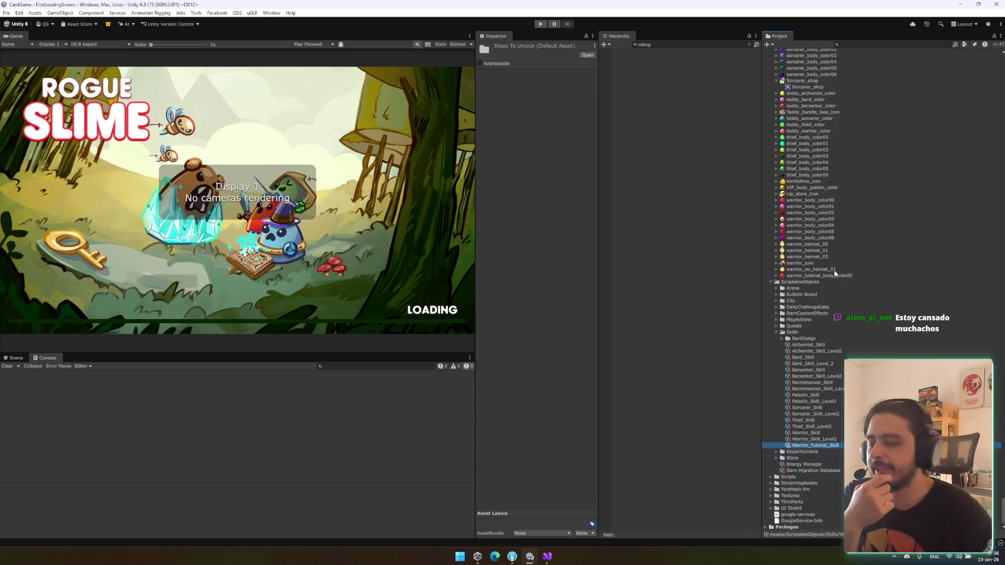
key(Home)
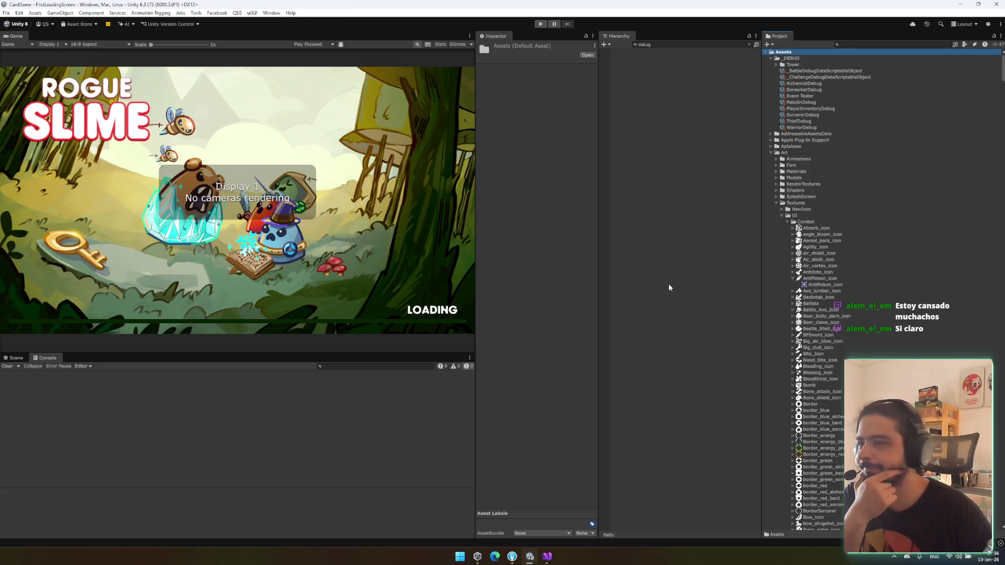
Step: Collapse the Art, Prefabs, Resources and screenshots folders, then check Windows notifications
click(811, 166)
key(Left)
key(Left)
key(Down)
key(Down)
key(Down)
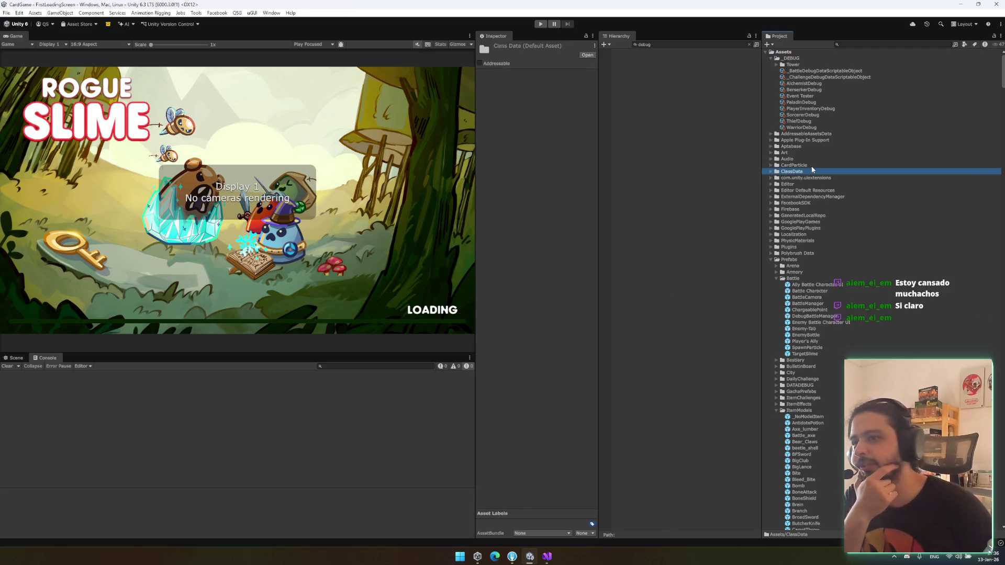
key(Down)
key(Down)
key(Down)
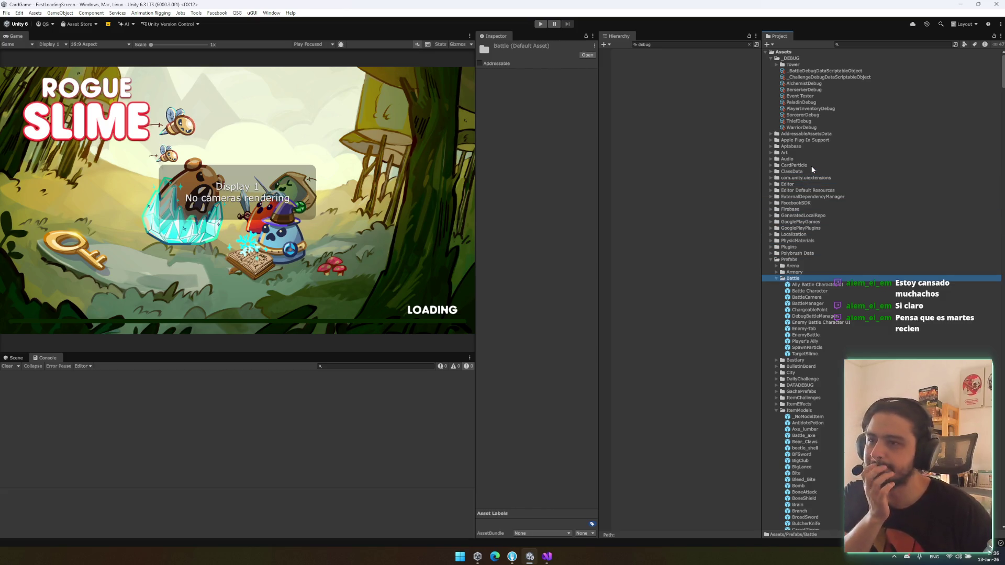
key(Left)
key(Left)
key(Left)
key(Down)
key(Left)
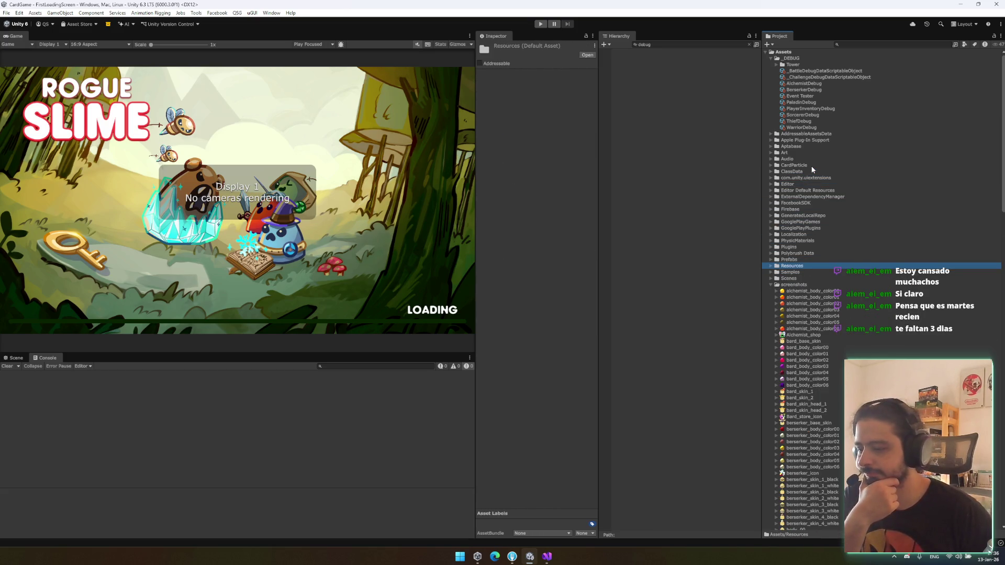
key(Down)
key(Down)
key(Down)
key(Left)
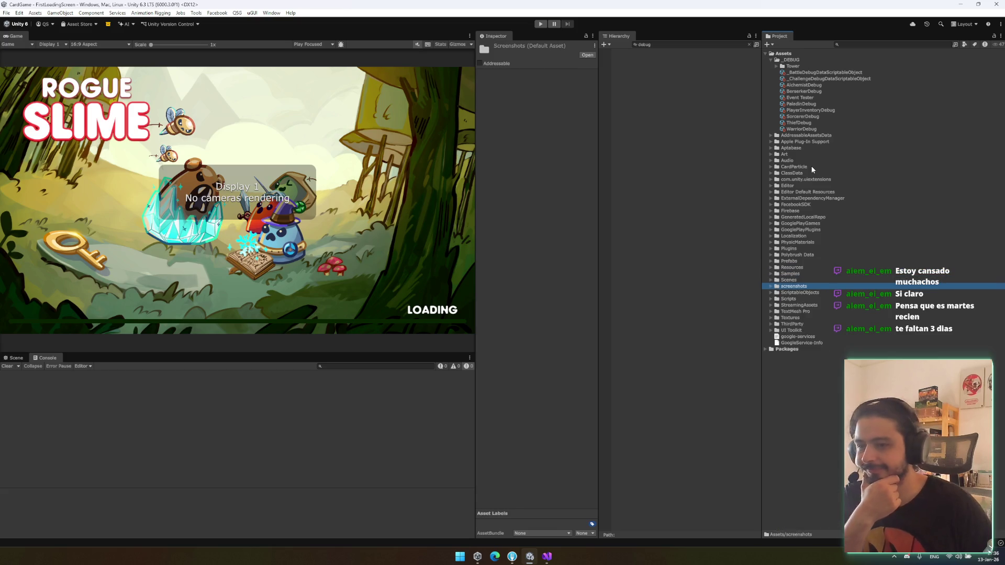
click(994, 559)
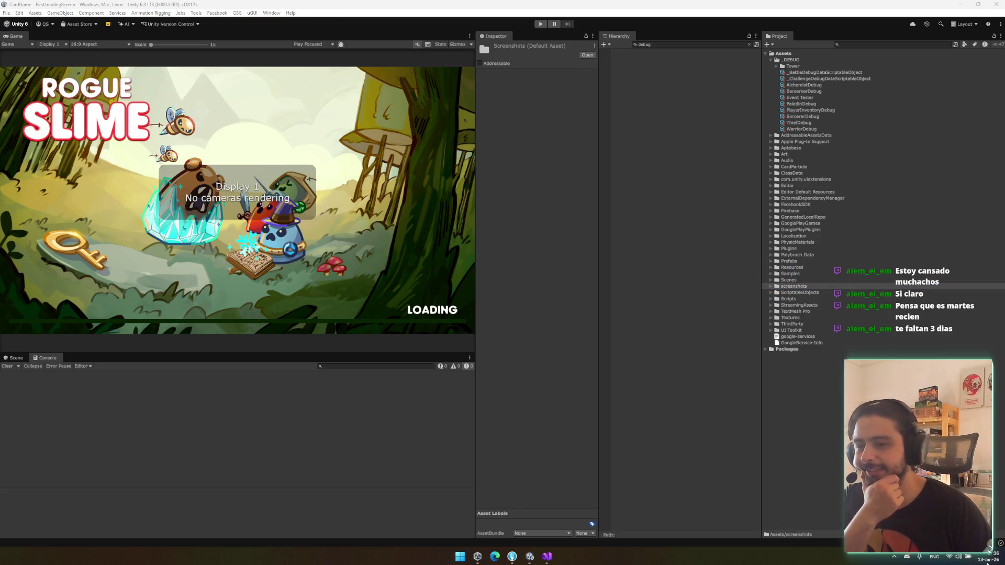
click(990, 556)
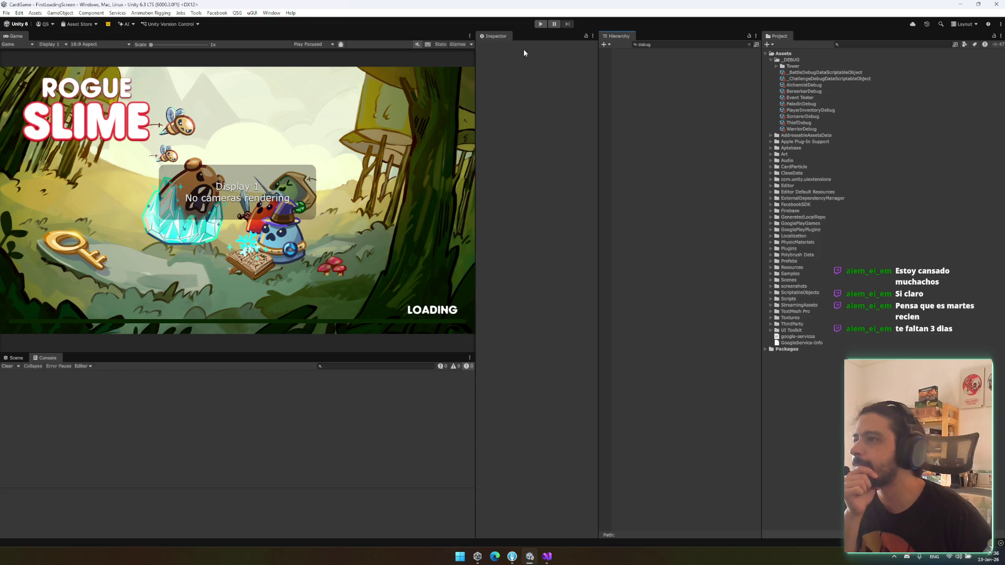
Step: Play a run: leave the city, beat Robin Goo on the map, and pick an energy
click(541, 25)
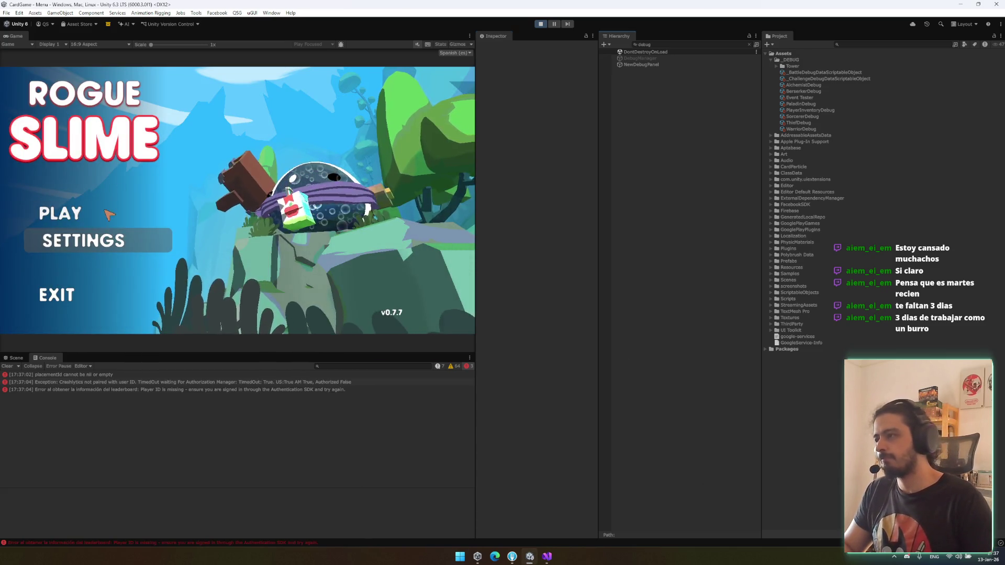
click(132, 212)
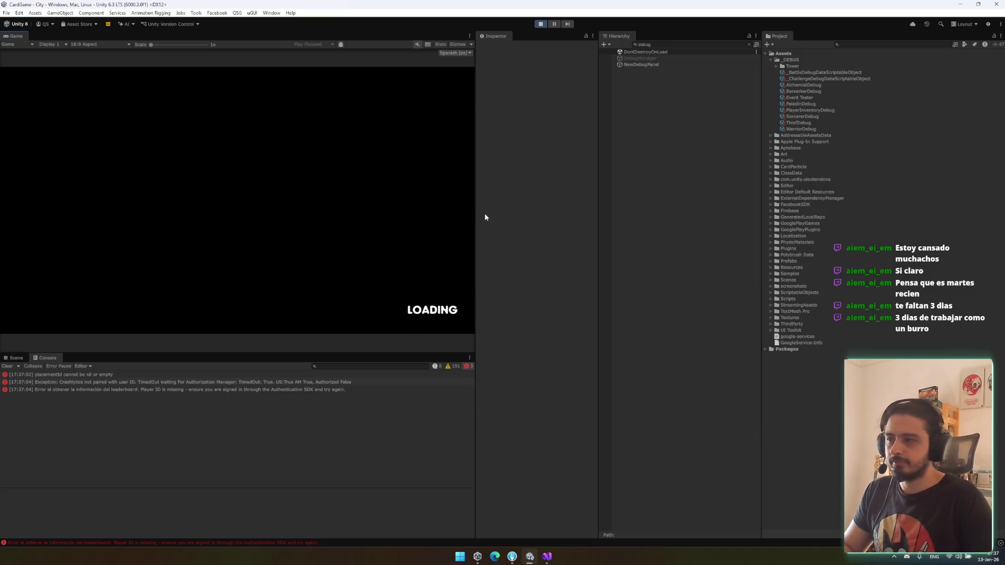
click(402, 296)
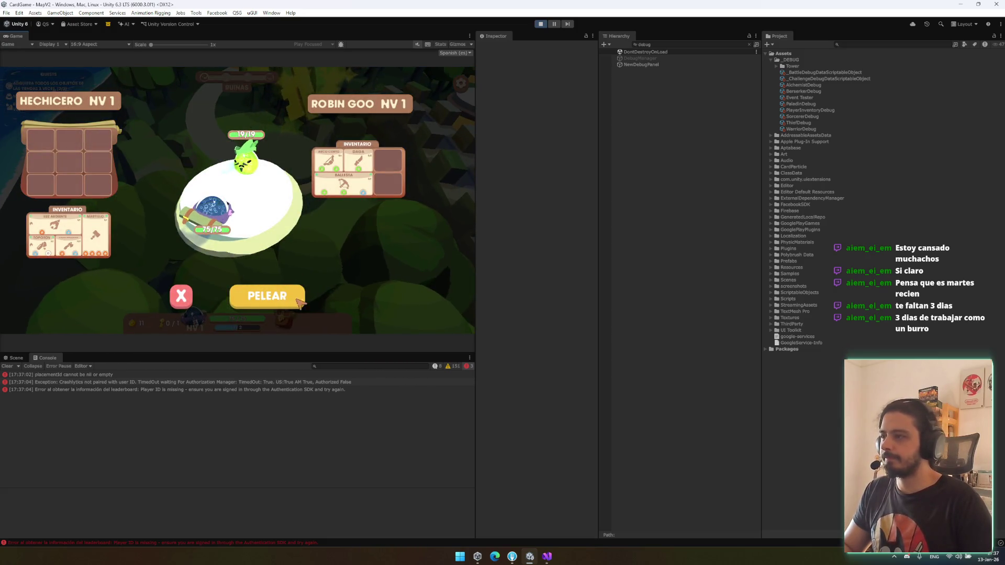
click(286, 309)
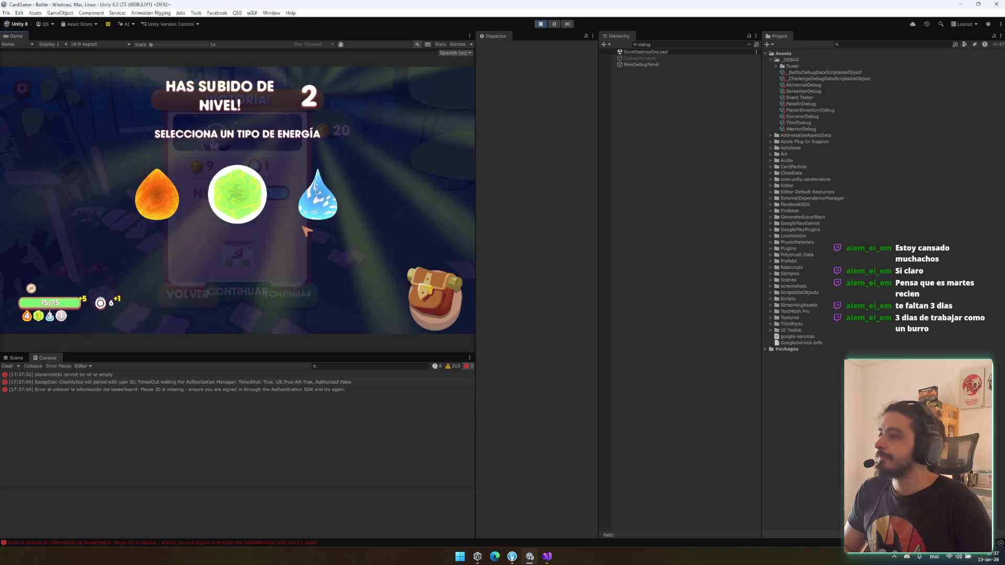
click(308, 302)
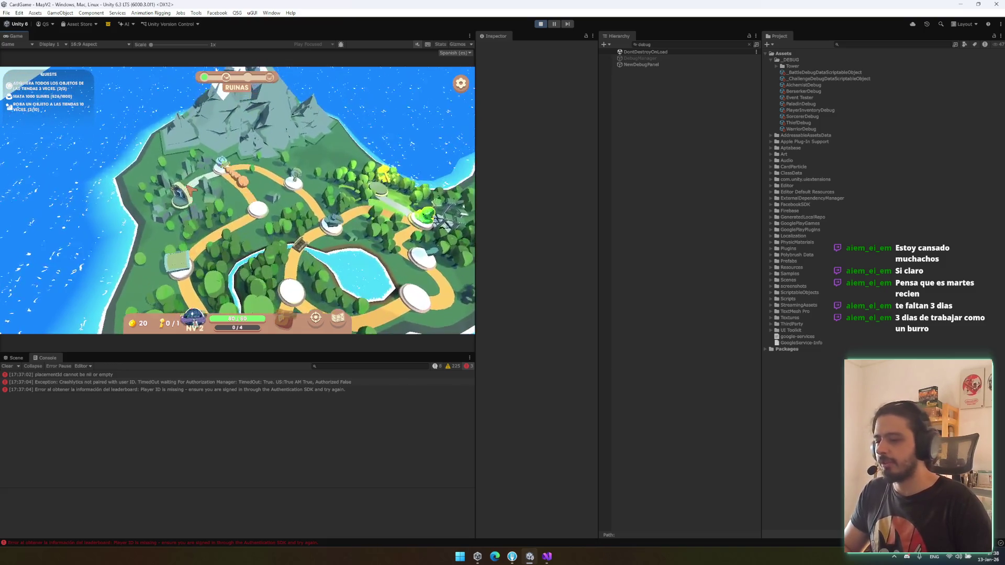
Step: Fight the Oogly slime, playing the Torotov card and fire spell, then end the turn
click(190, 189)
click(236, 295)
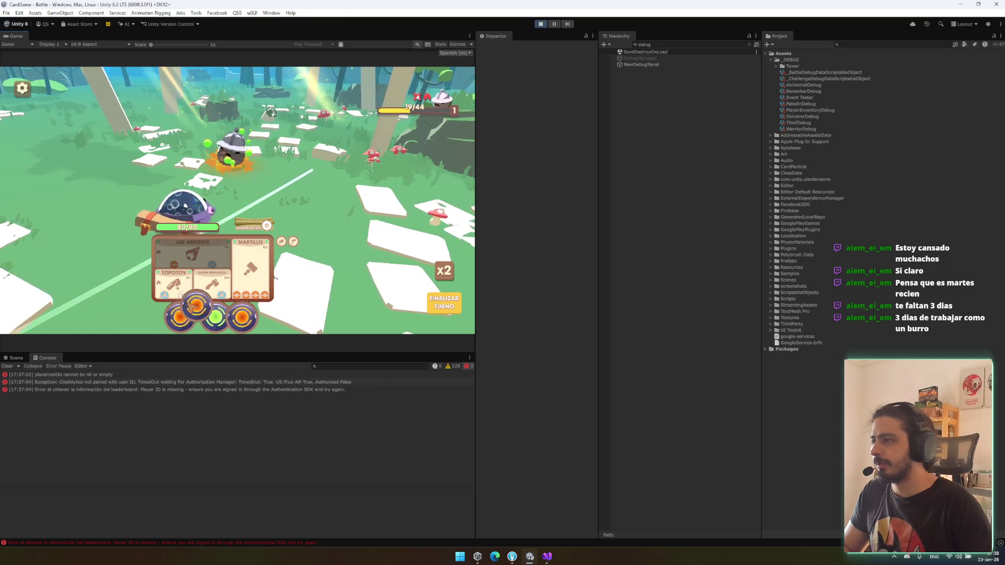
mouse_move(167, 282)
mouse_down()
mouse_move(236, 173)
mouse_move(273, 135)
mouse_up()
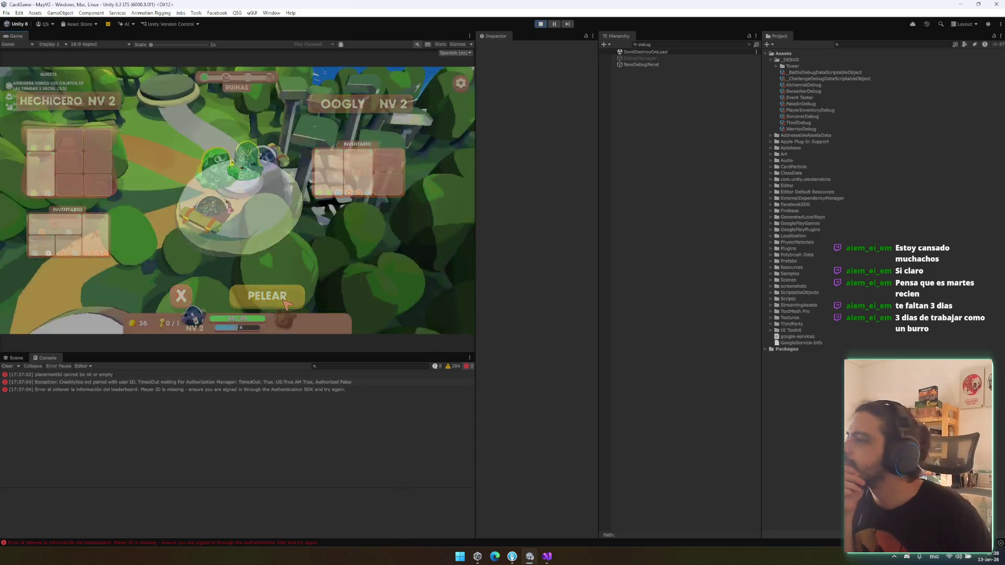
click(283, 300)
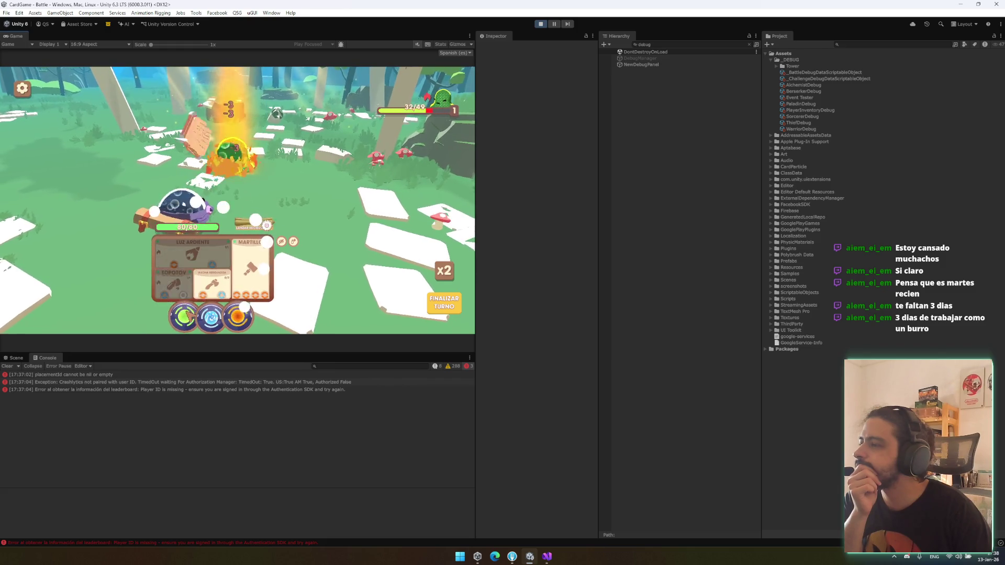
drag(268, 230, 269, 232)
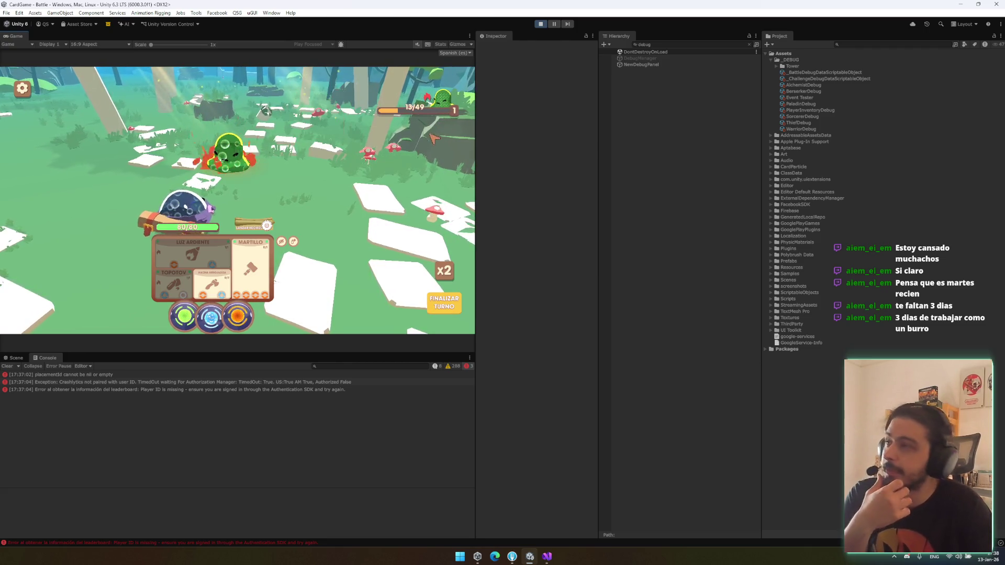
click(439, 297)
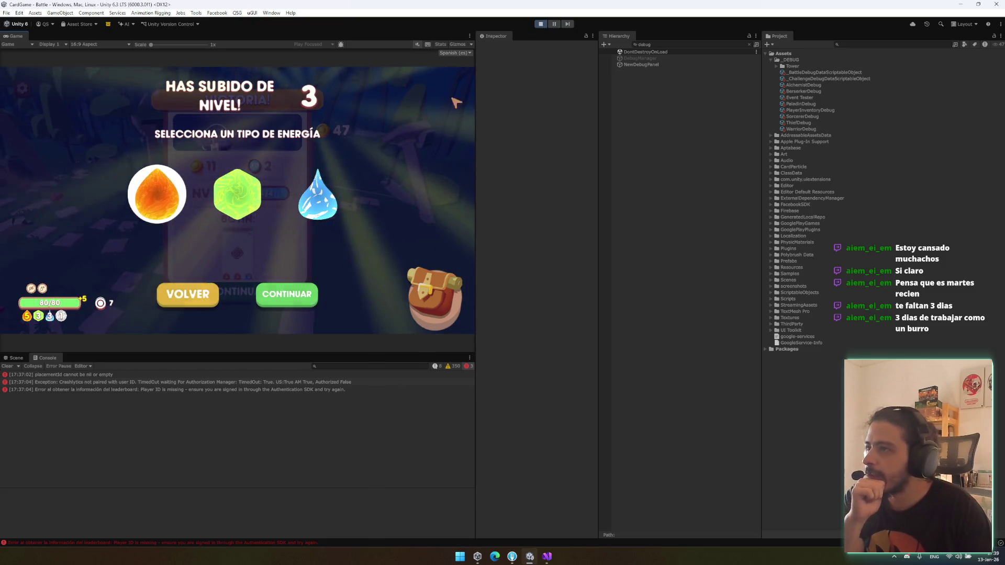
Step: Take the green energy and second upgrade for the level-up, confirming through to victory
click(237, 193)
click(285, 294)
click(281, 212)
click(285, 292)
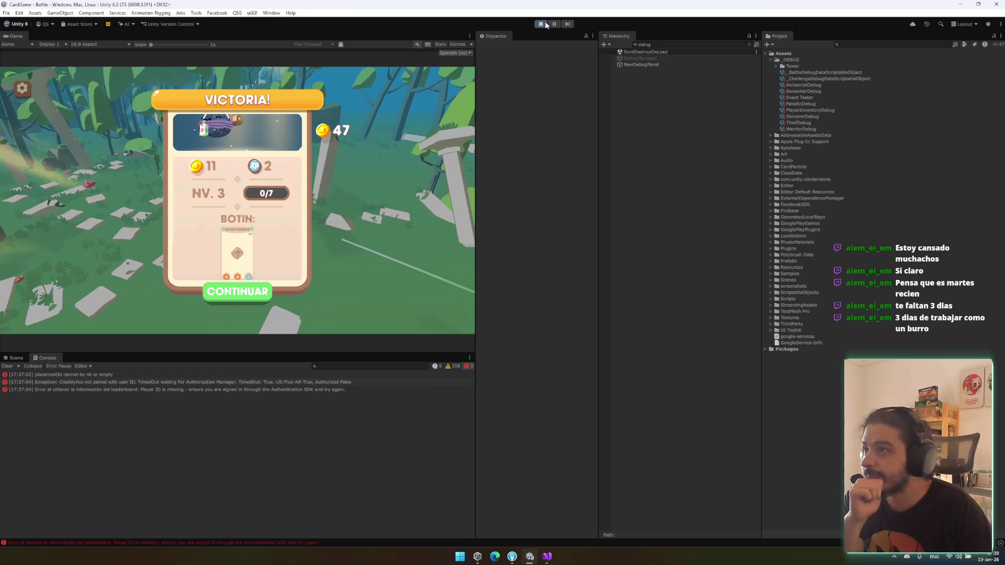
click(547, 556)
click(517, 358)
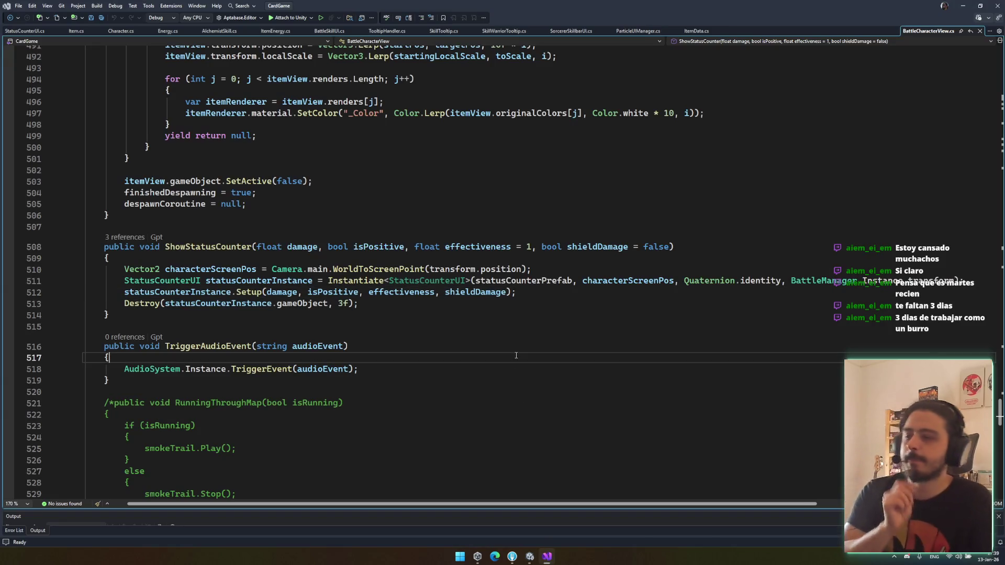
Step: Search 'die' to jump to Die() and review its takeDamage and DOJump lines
key(ctrl+t)
text(die)
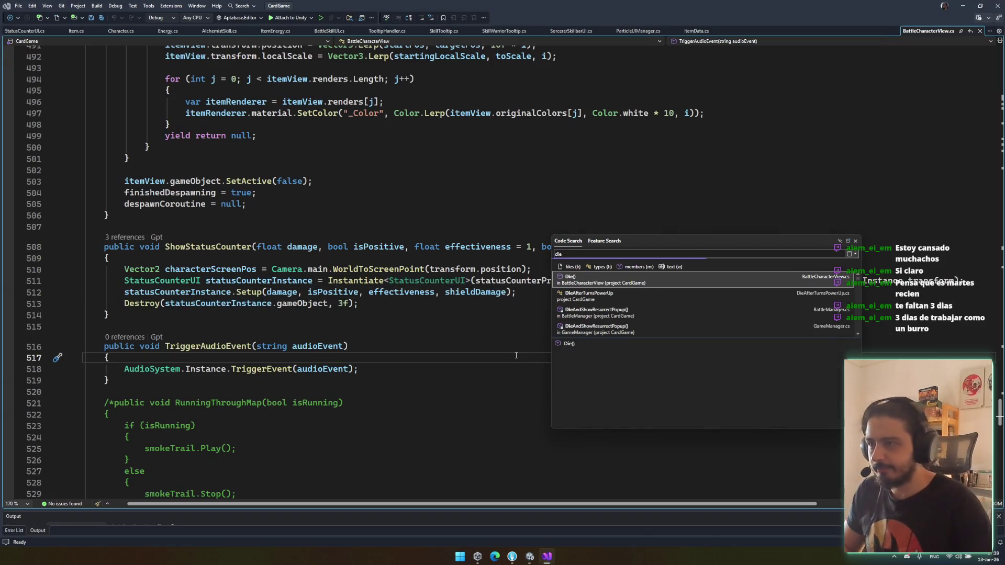
key(Return)
mouse_move(111, 283)
mouse_down()
mouse_move(131, 309)
mouse_move(297, 354)
mouse_up()
click(297, 354)
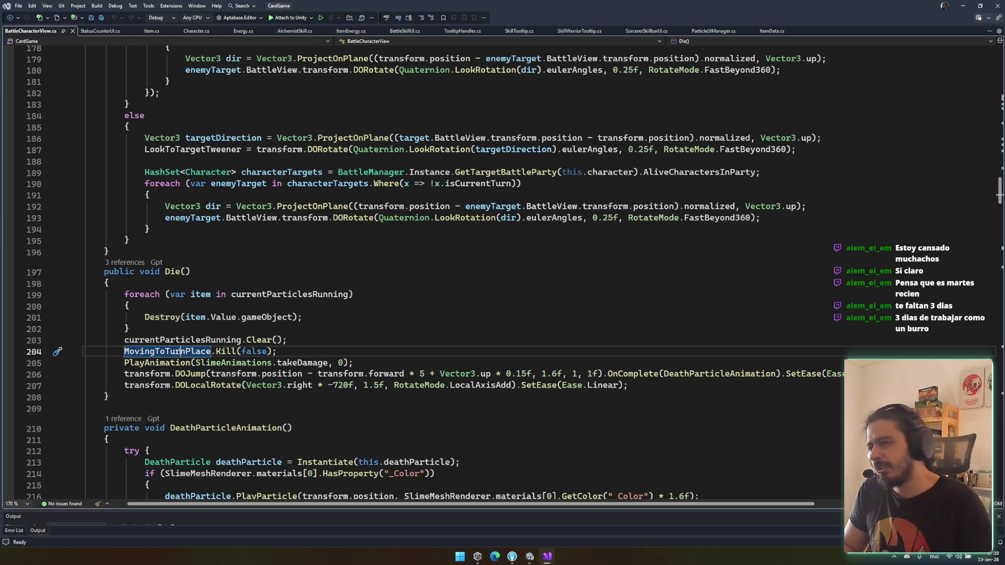
scroll(269, 363, down, 4)
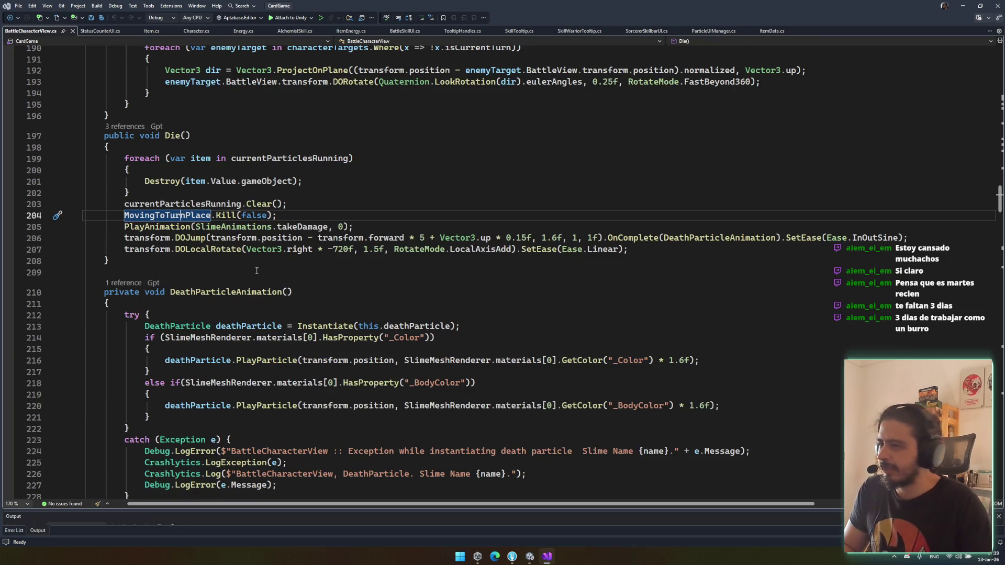
click(361, 227)
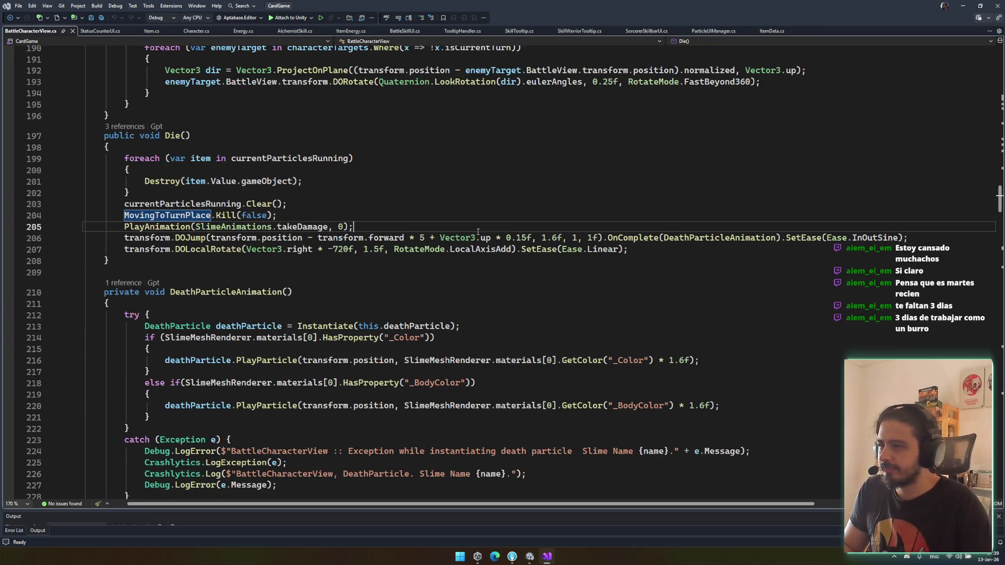
triple_click(187, 241)
click(603, 240)
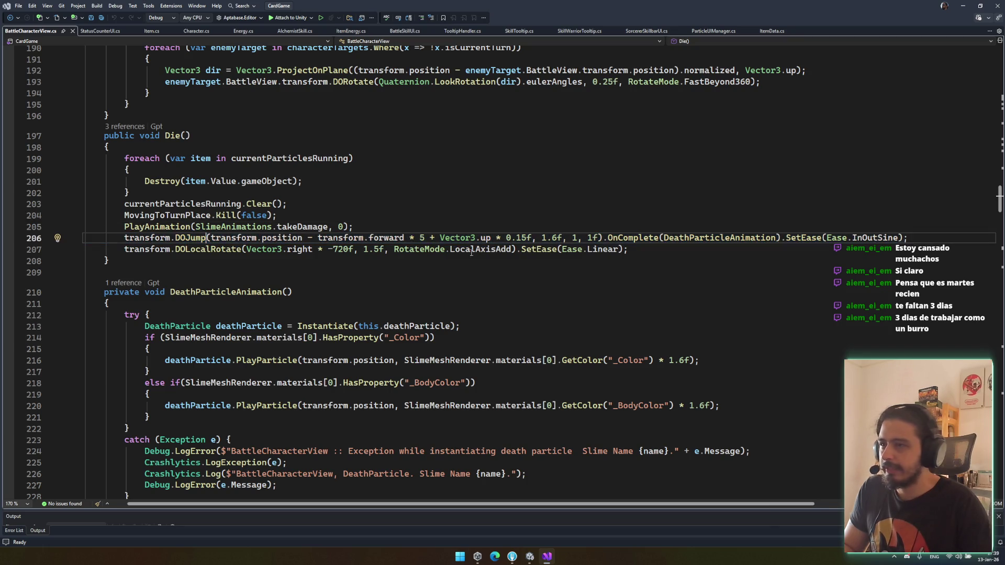
Step: Try appending .From to the DOJump call, then remove it and save
mouse_move(607, 242)
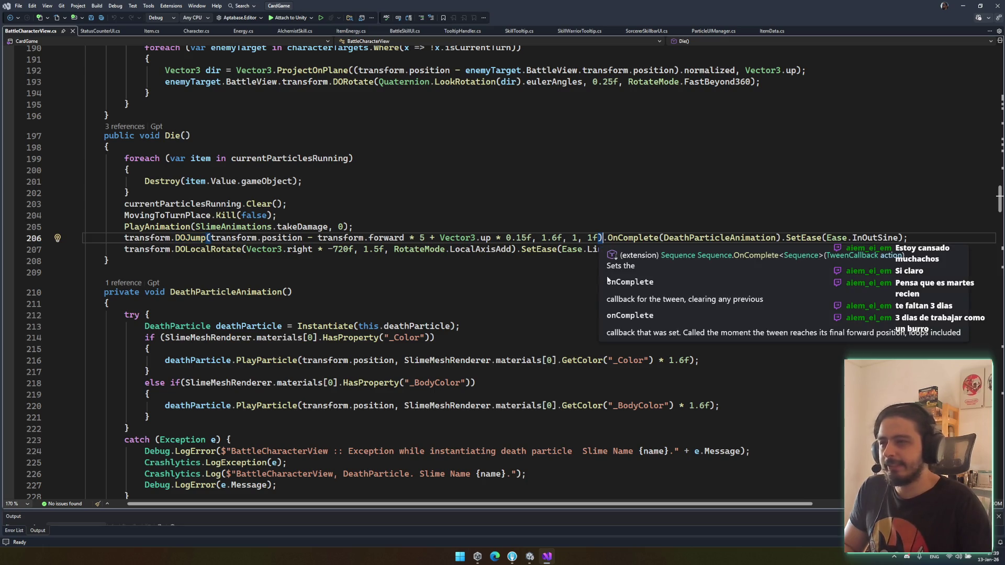
text(.FROM)
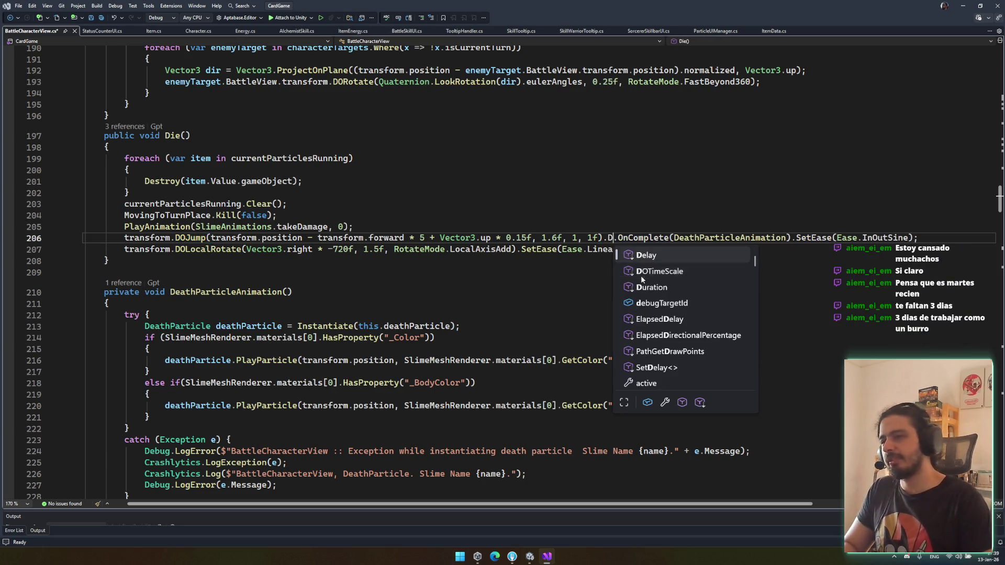
key(BackSpace)
key(BackSpace)
key(BackSpace)
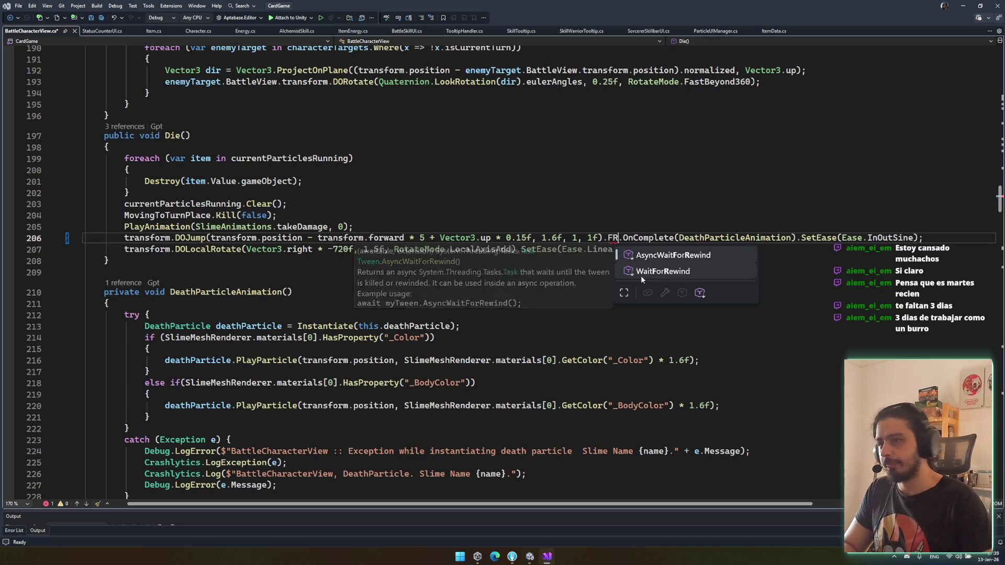
text(from)
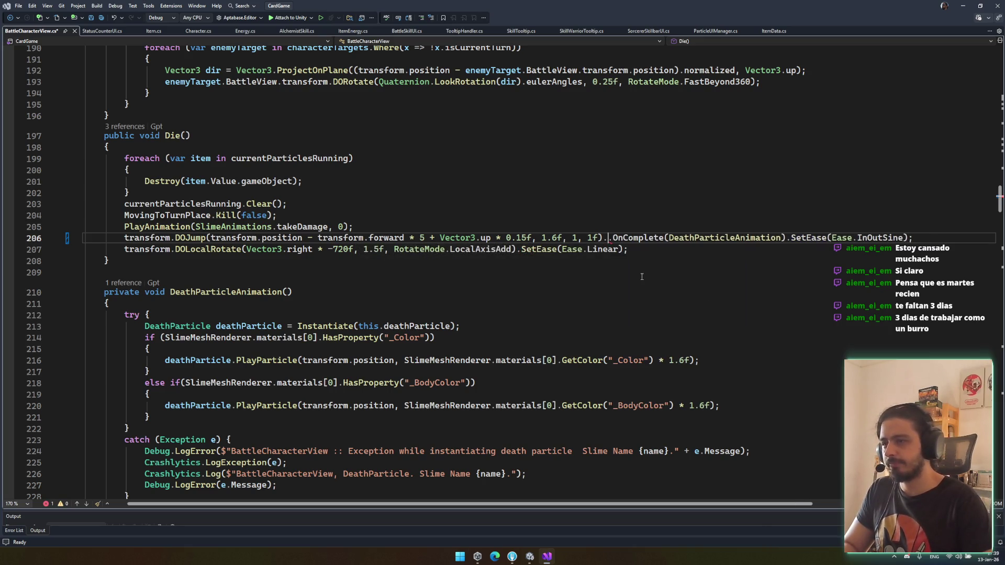
key(BackSpace)
key(BackSpace)
key(BackSpace)
key(ctrl+s)
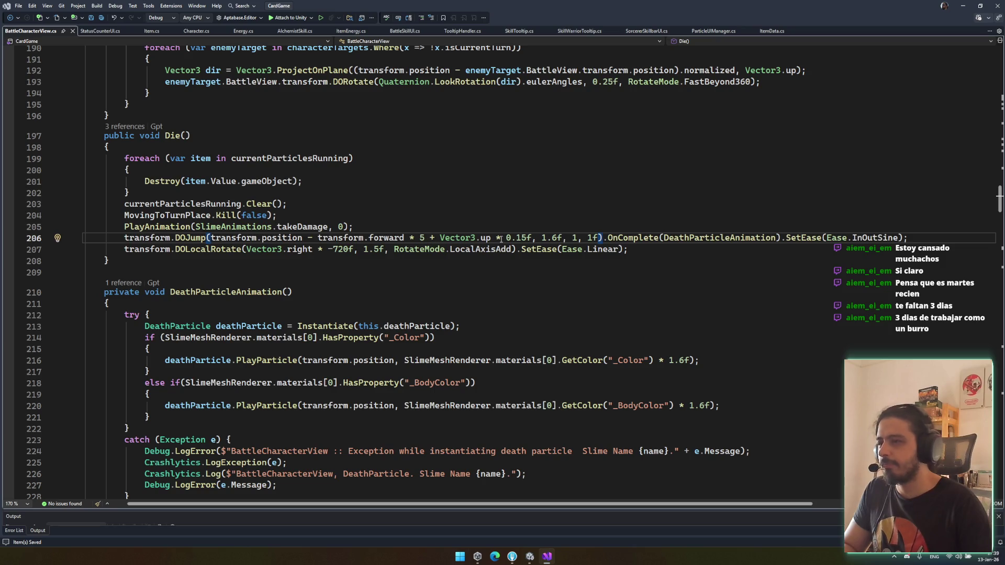
Step: Insert a 'transform.position +=' upward offset line after the takeDamage animation and save
click(386, 224)
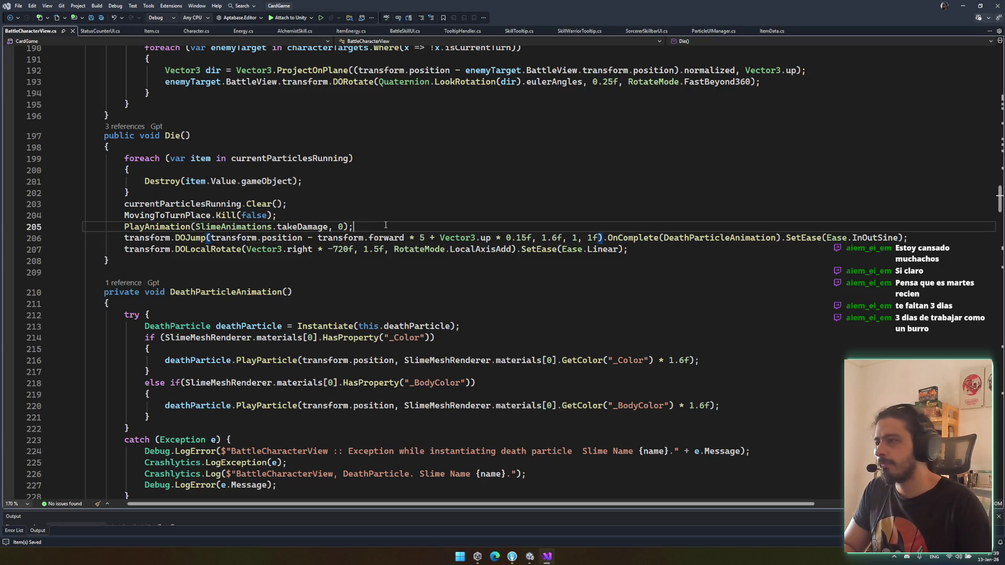
key(Return)
text(transform.transform)
key(ctrl+BackSpace)
text(position +=)
key(Tab)
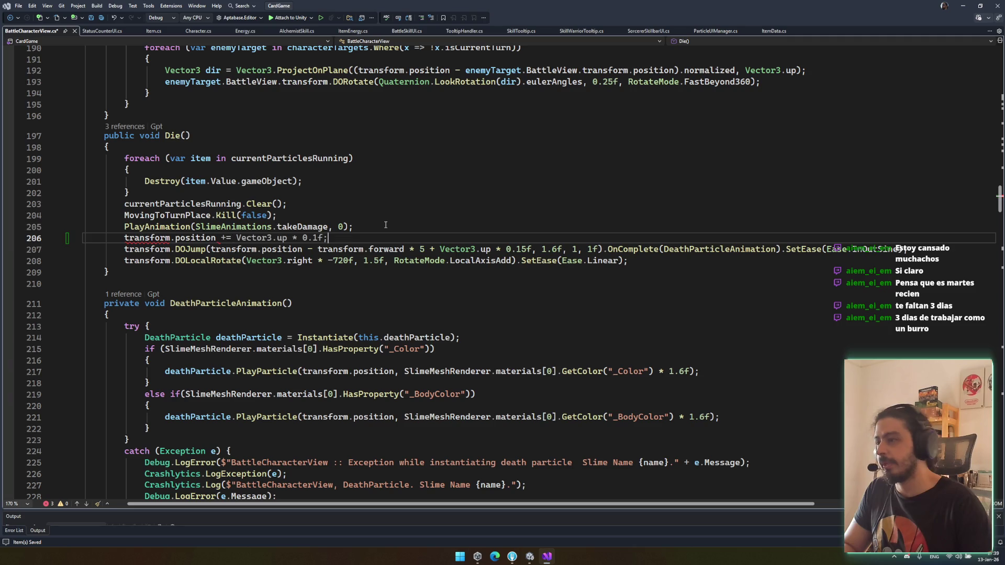
key(ctrl+s)
Step: Change the upward offset to Vector3.up * 2f and save the script
key(Left)
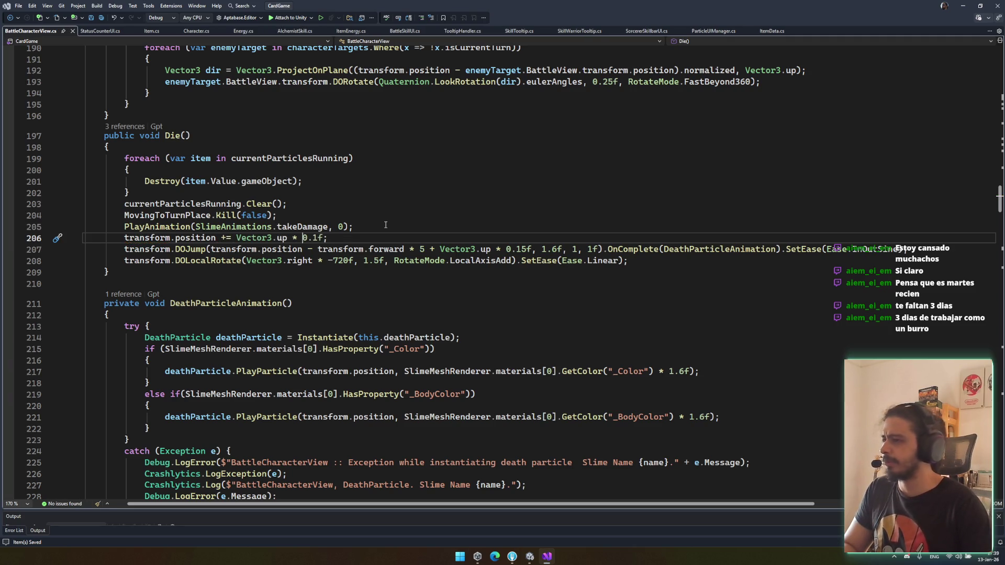
key(Left)
key(BackSpace)
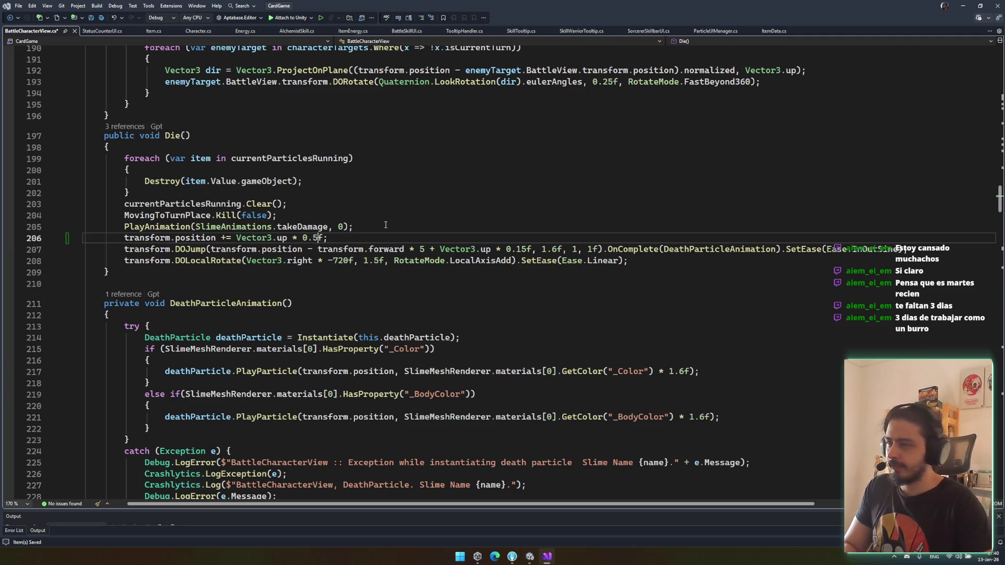
key(BackSpace)
key(BackSpace)
text(12)
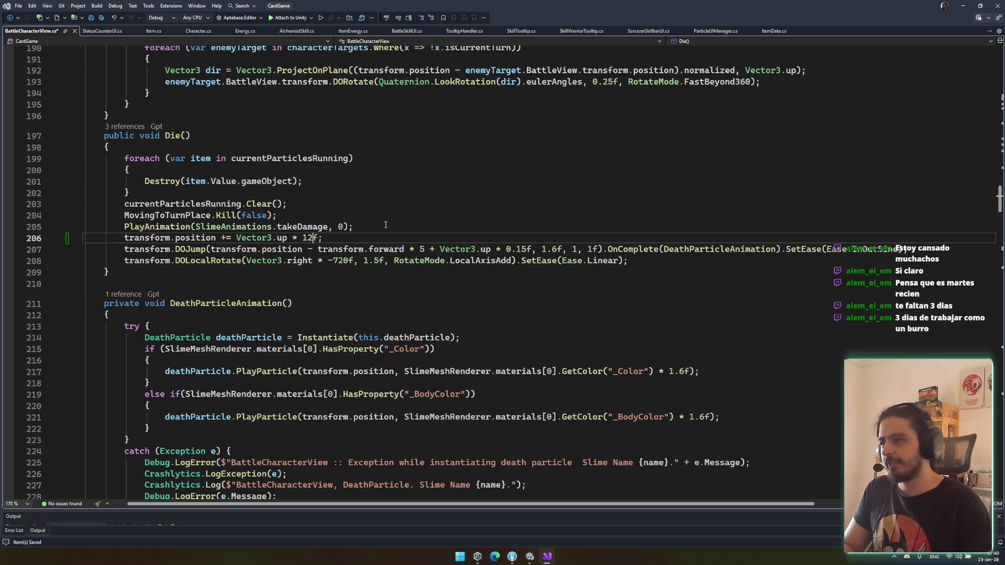
key(BackSpace)
text(2)
key(ctrl+s)
scroll(451, 367, right, 1)
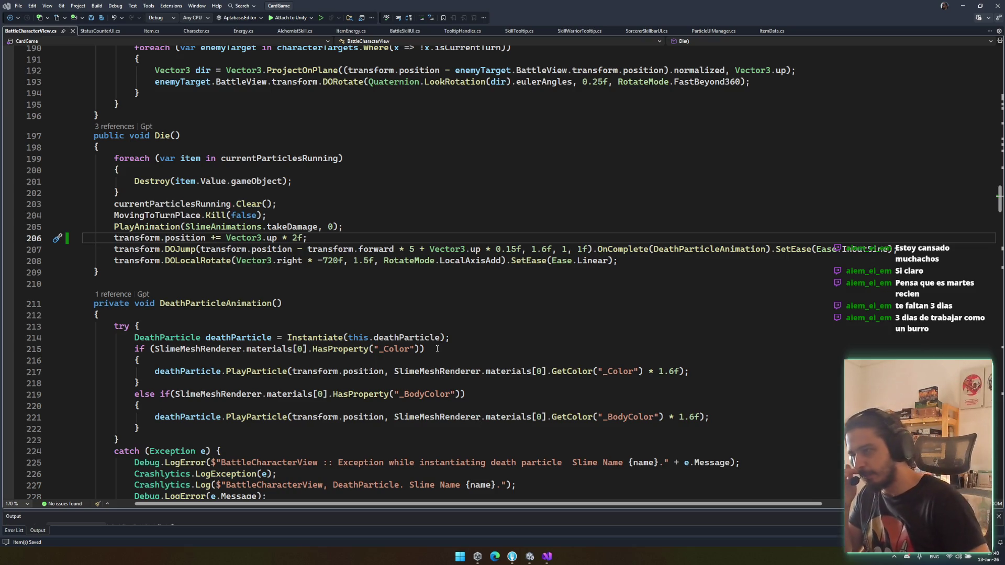
key(alt+Tab)
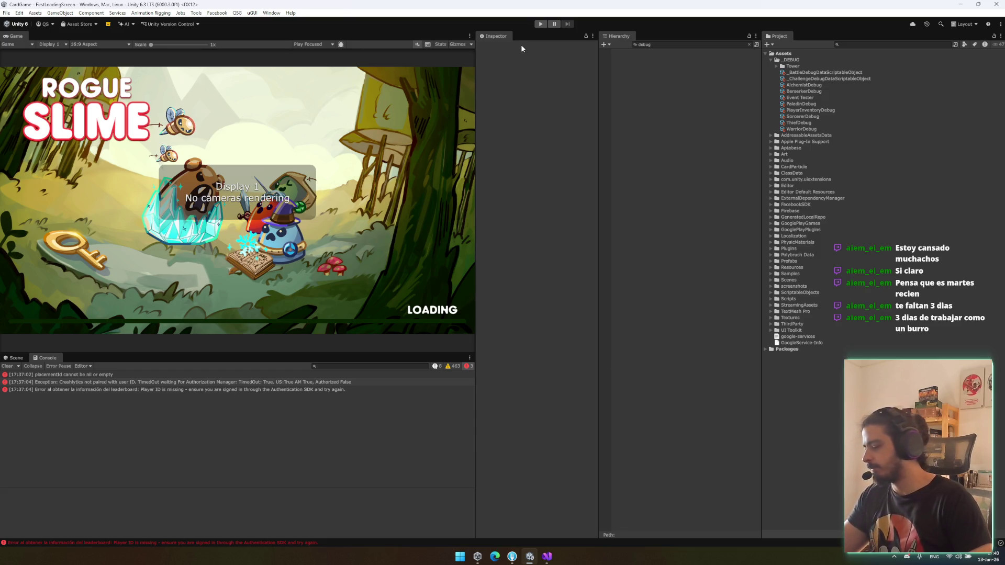
Step: Play the game, switch the debug map to Ruins_Easy-0, and start the forest battle
click(543, 25)
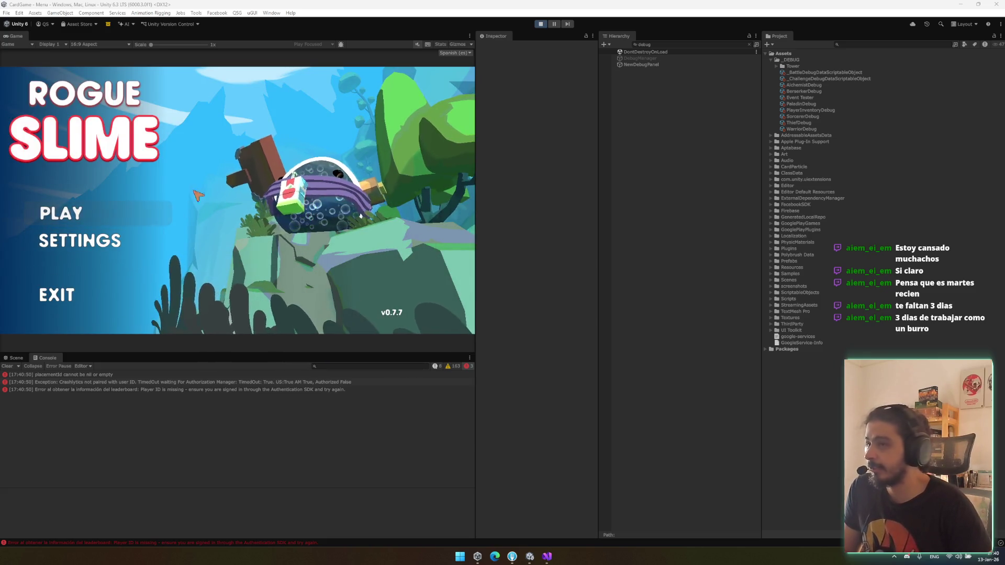
click(85, 220)
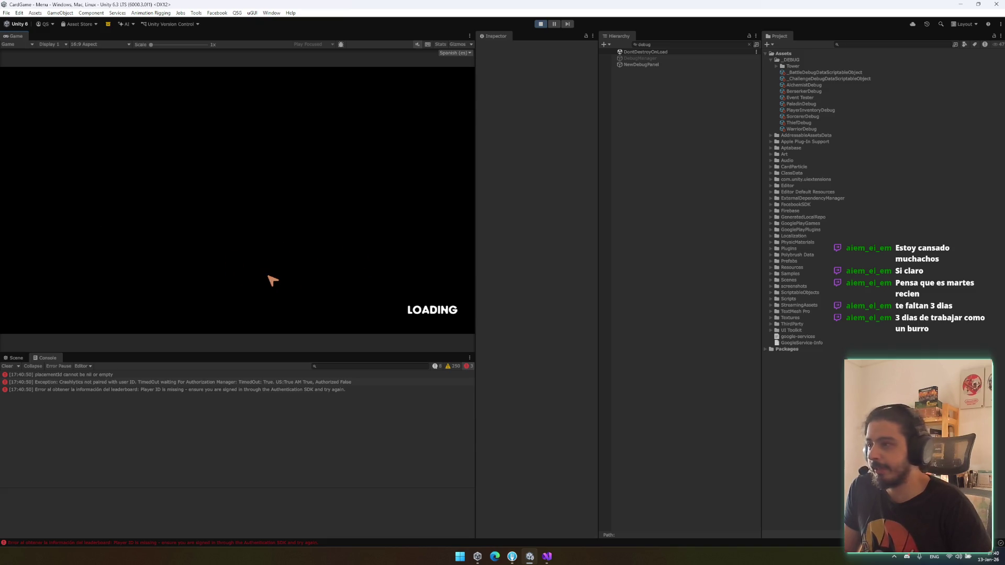
click(644, 59)
click(419, 299)
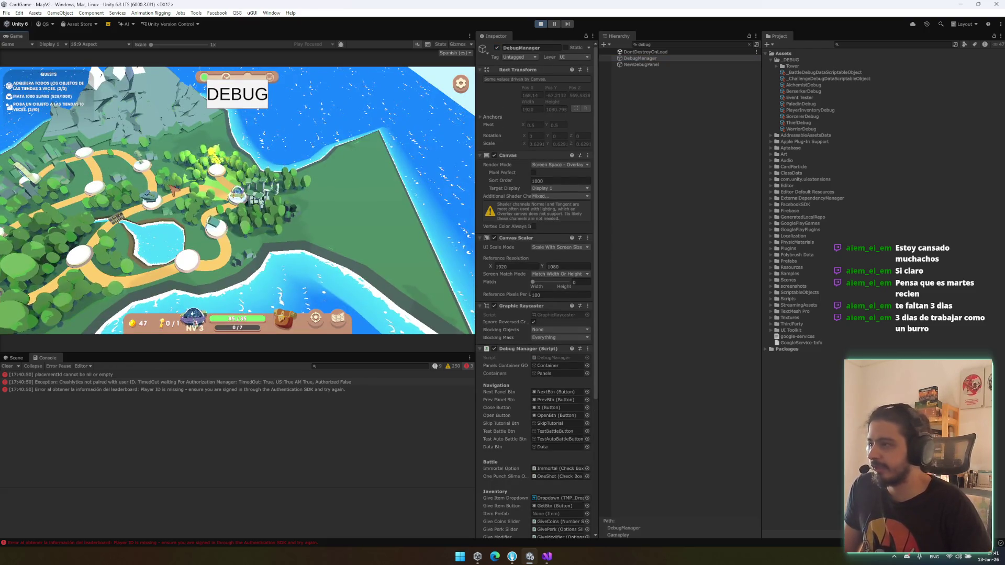
click(251, 102)
click(130, 149)
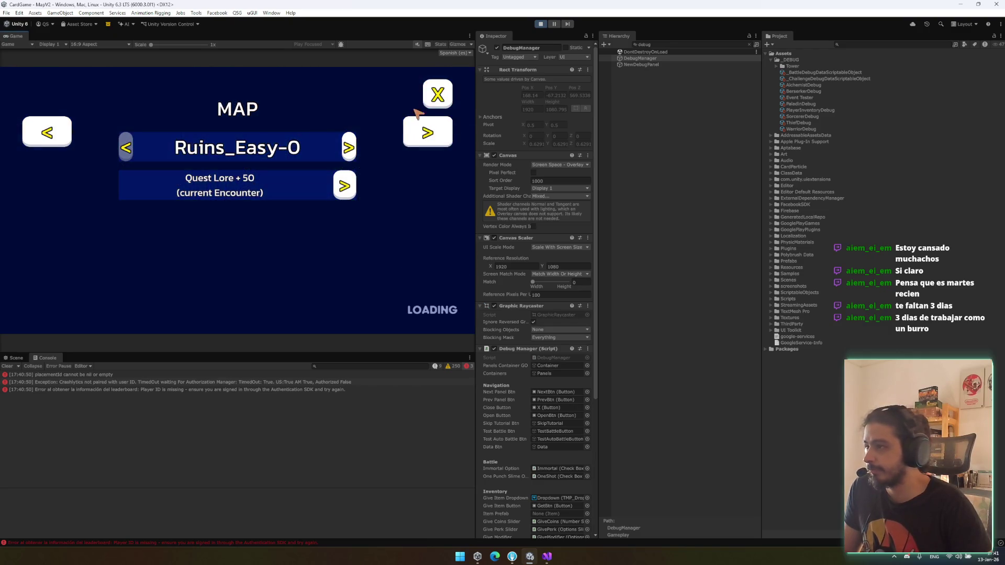
click(438, 94)
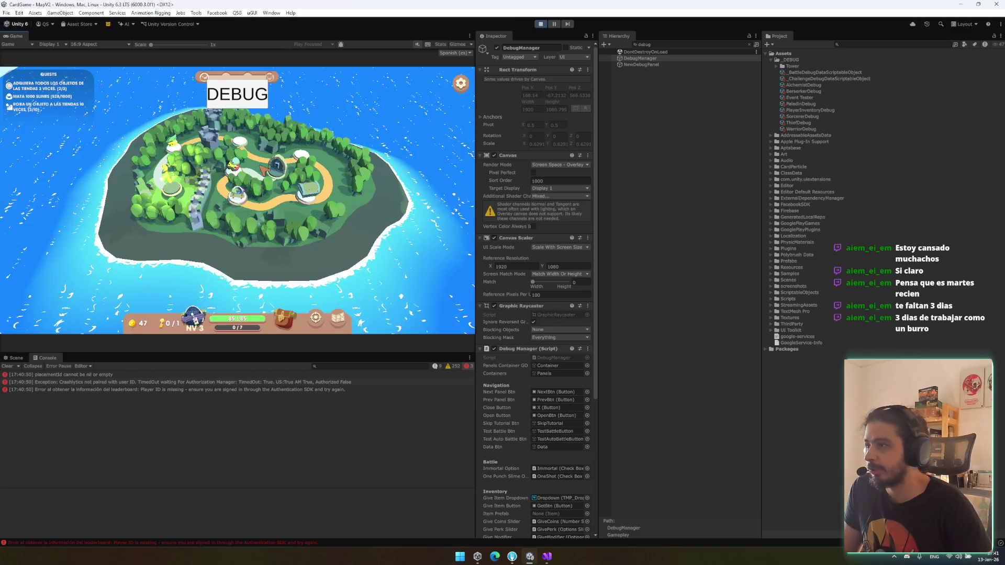
click(288, 303)
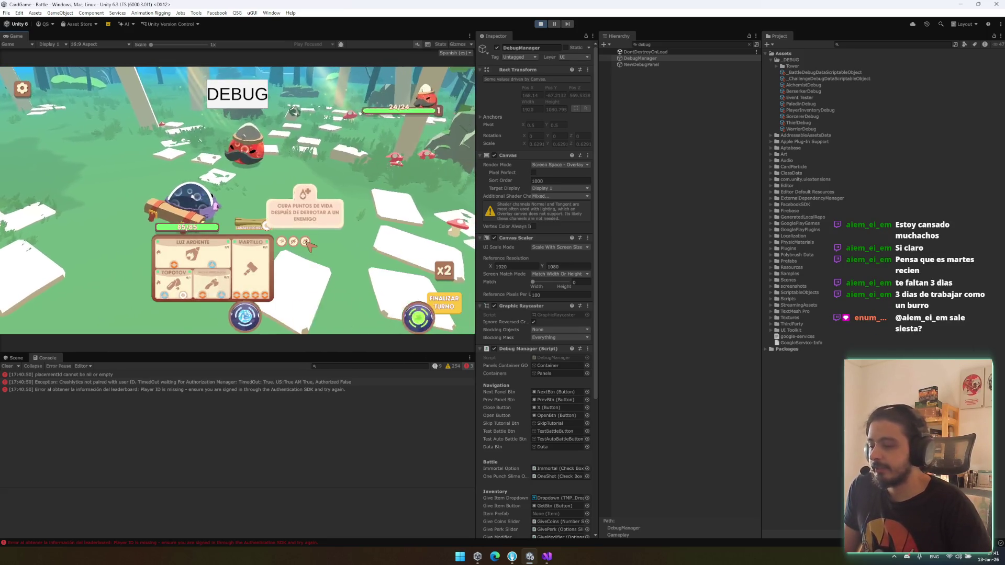
mouse_move(306, 242)
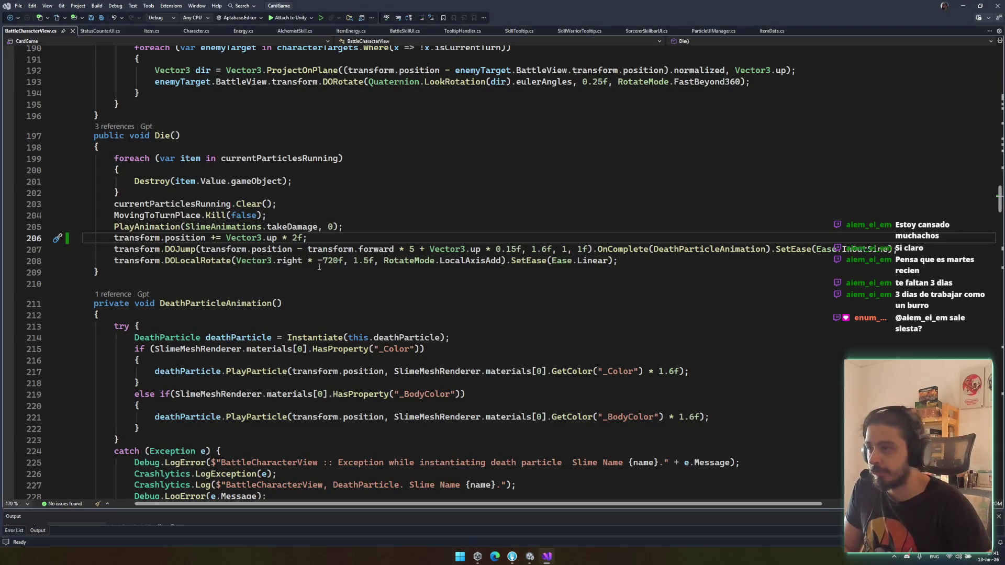
Step: Lower the lift to Vector3.up * 0.15f, save, and delete '+ Vector3.up * 0.15f' from DOJump
click(298, 240)
key(BackSpace)
text(01)
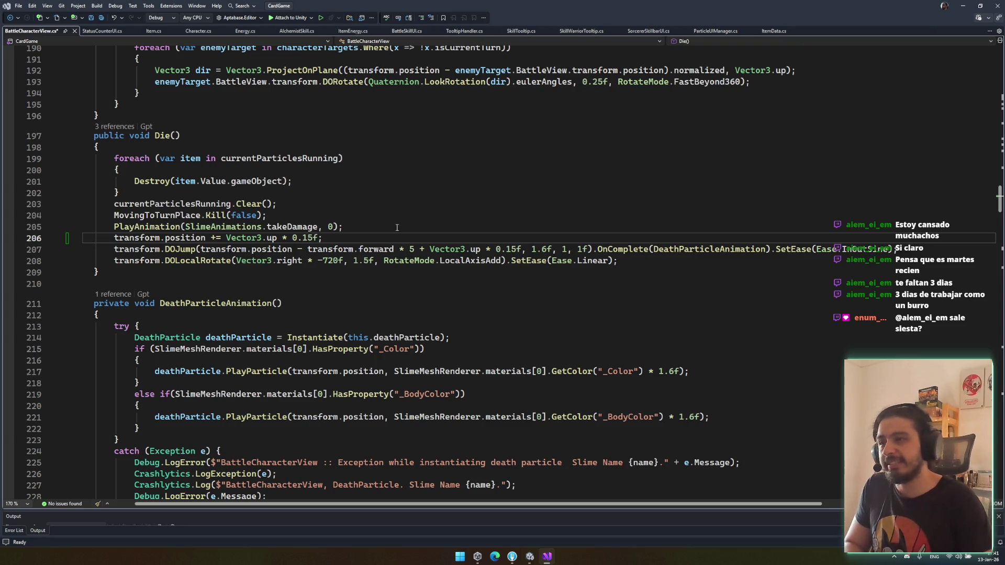
key(ctrl+s)
double_click(508, 249)
click(461, 217)
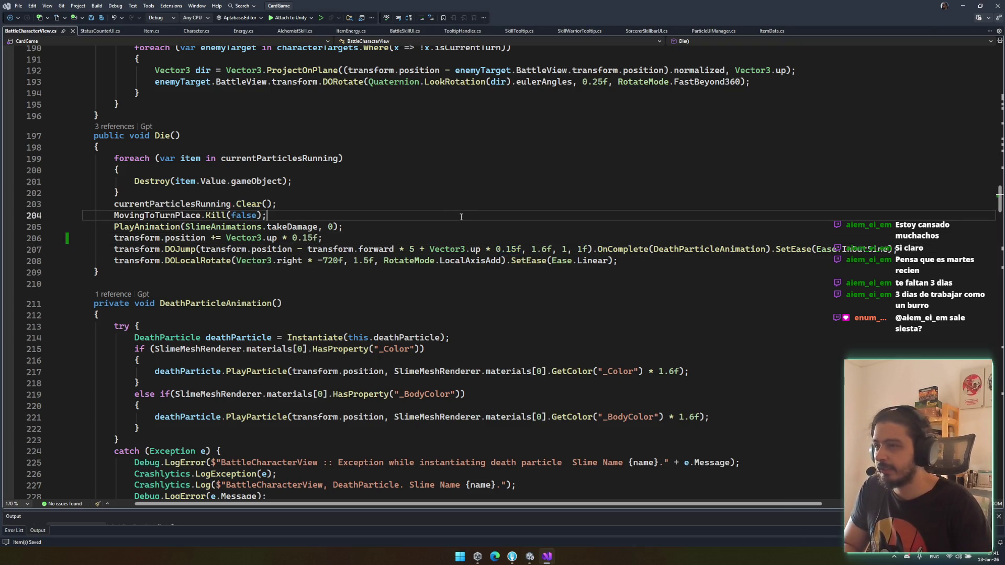
drag(413, 249, 525, 250)
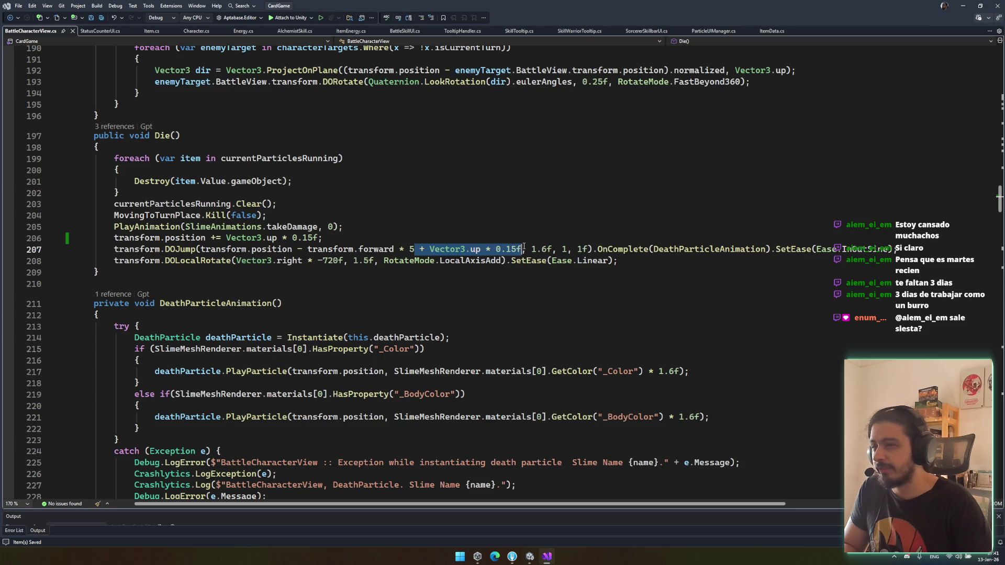
key(BackSpace)
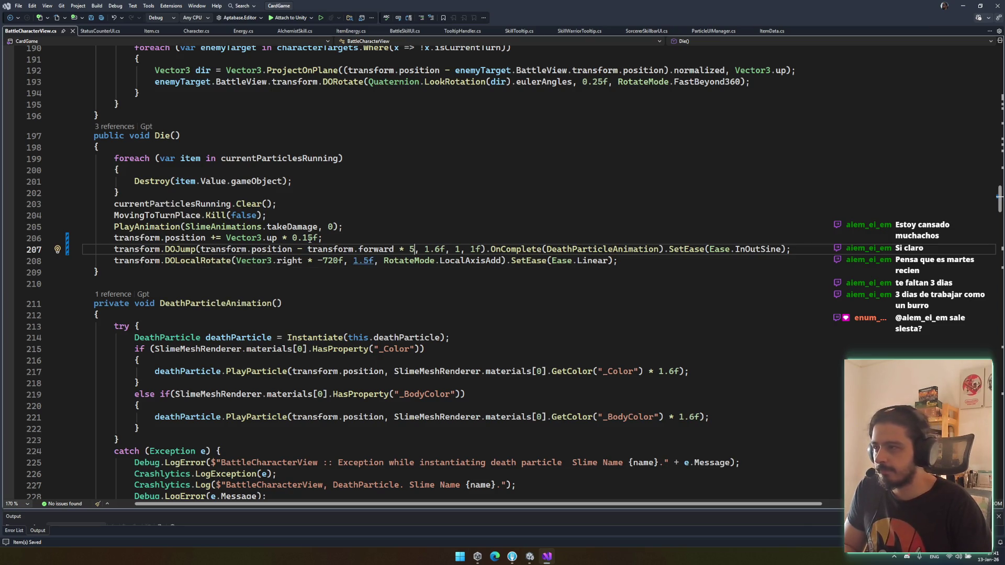
click(463, 231)
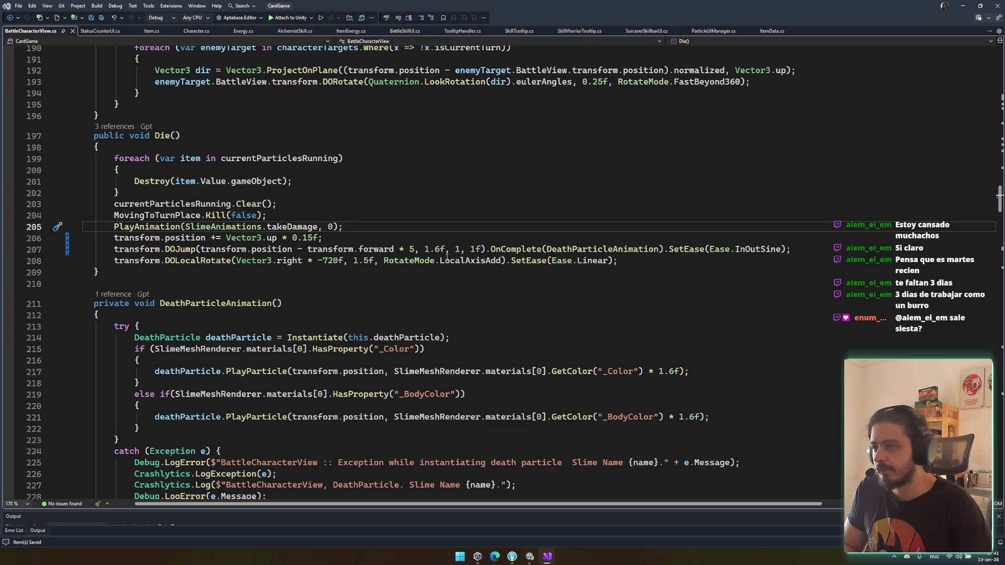
Step: Add .SetDelay(0.15f) to the DOLocalRotate call
click(504, 263)
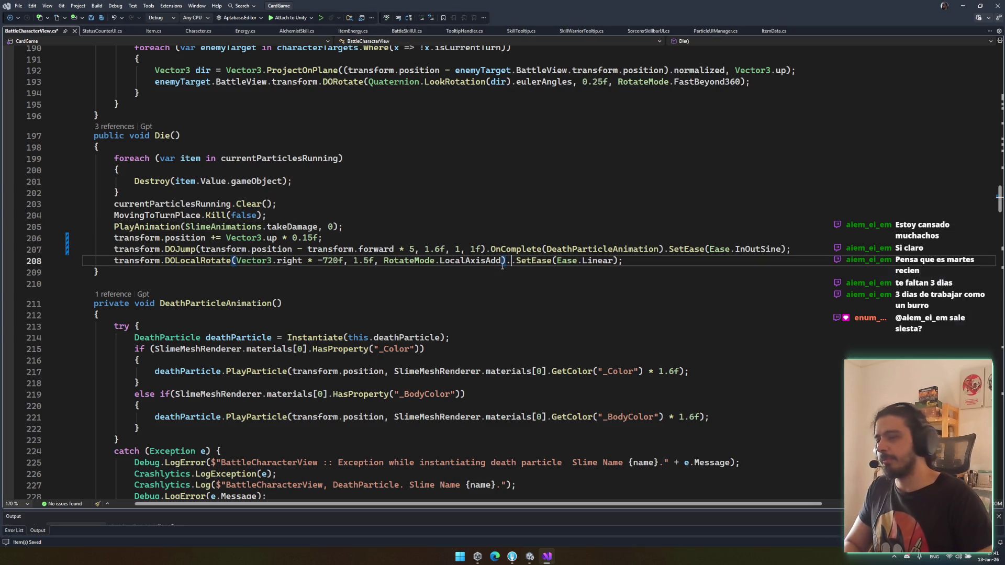
text(.SetDelay()
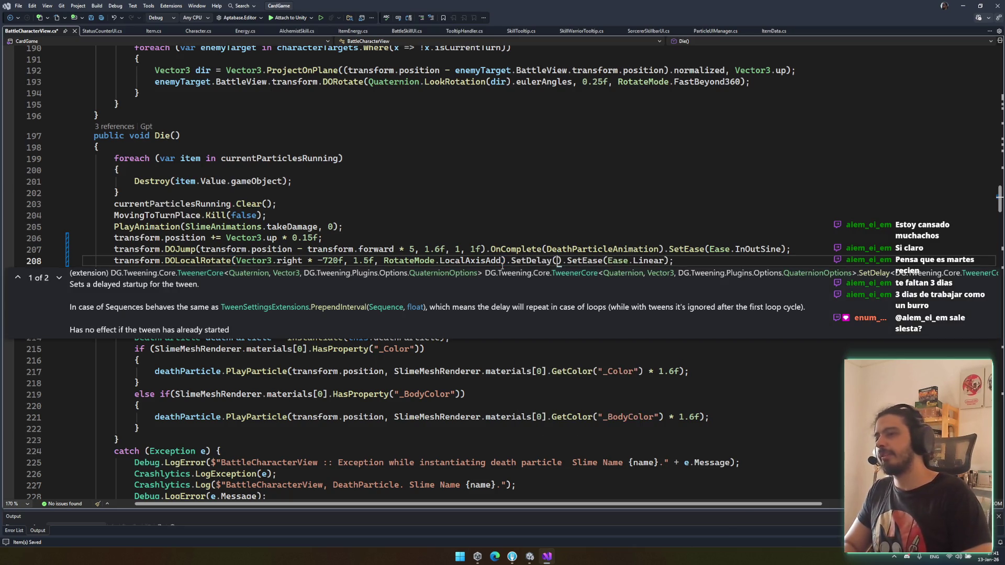
text(0.2)
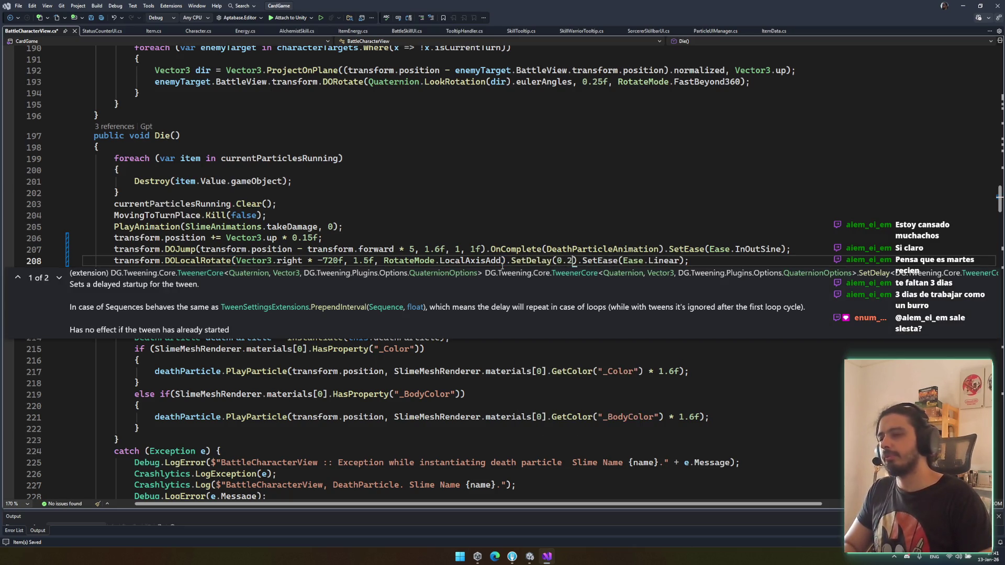
text(f)
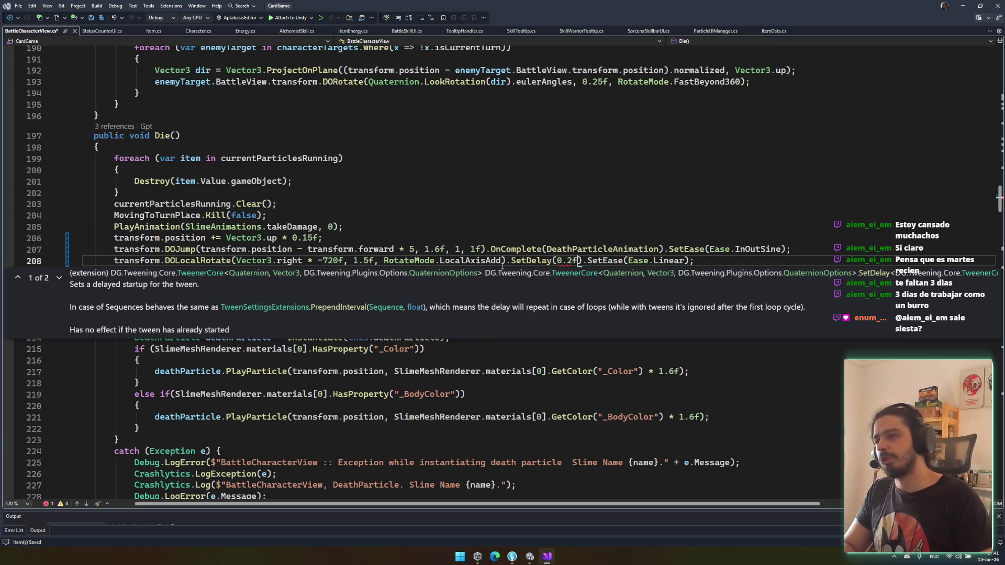
key(Left)
key(BackSpace)
text(15)
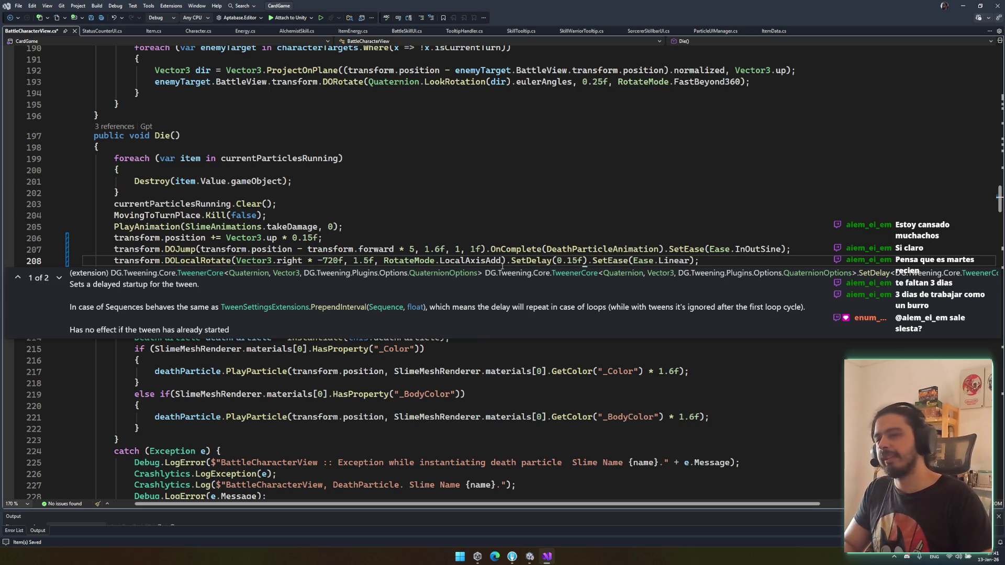
key(Escape)
key(Down)
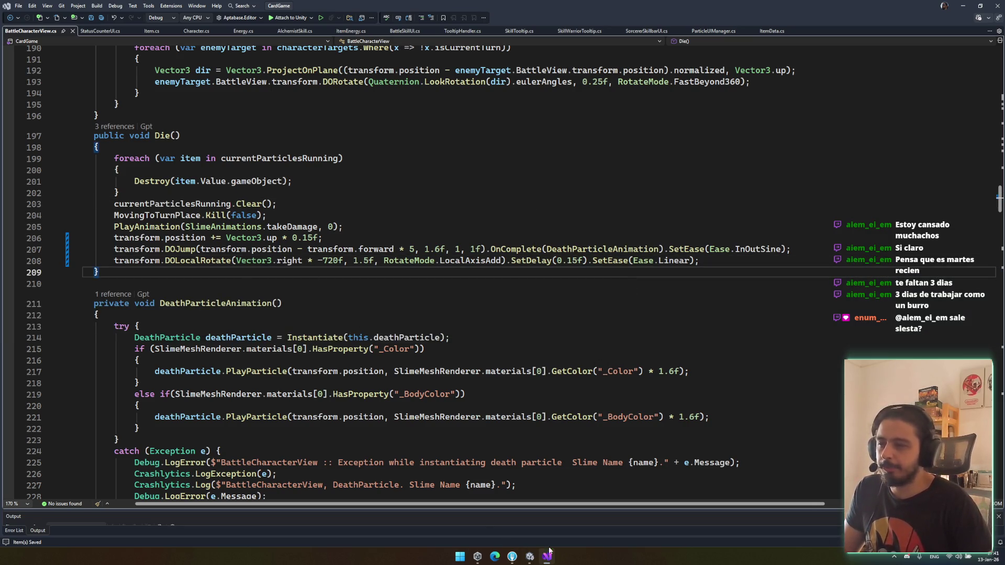
click(530, 558)
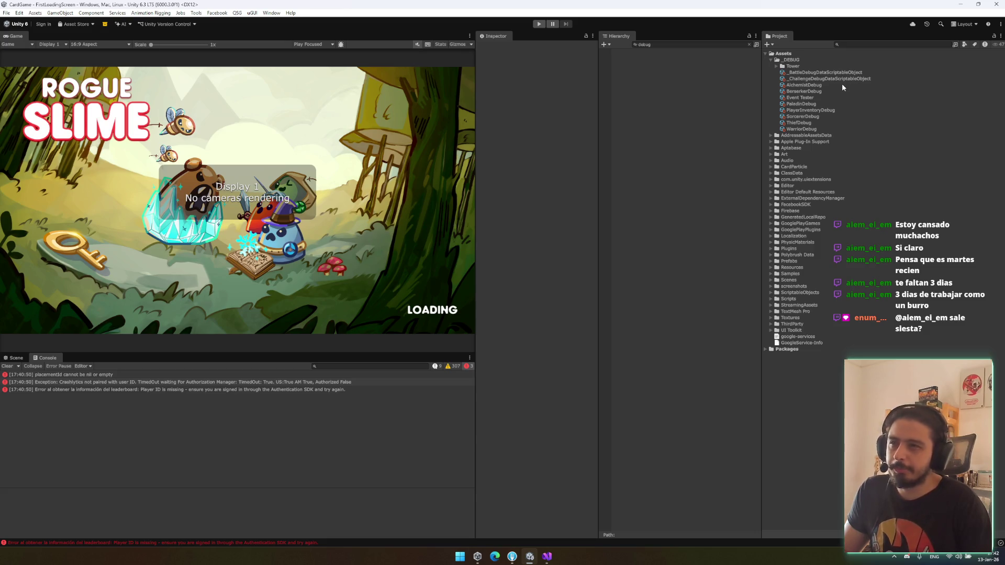
Step: Toggle Play mode with Ctrl+P and select the challenge debug data settings
key(ctrl+p)
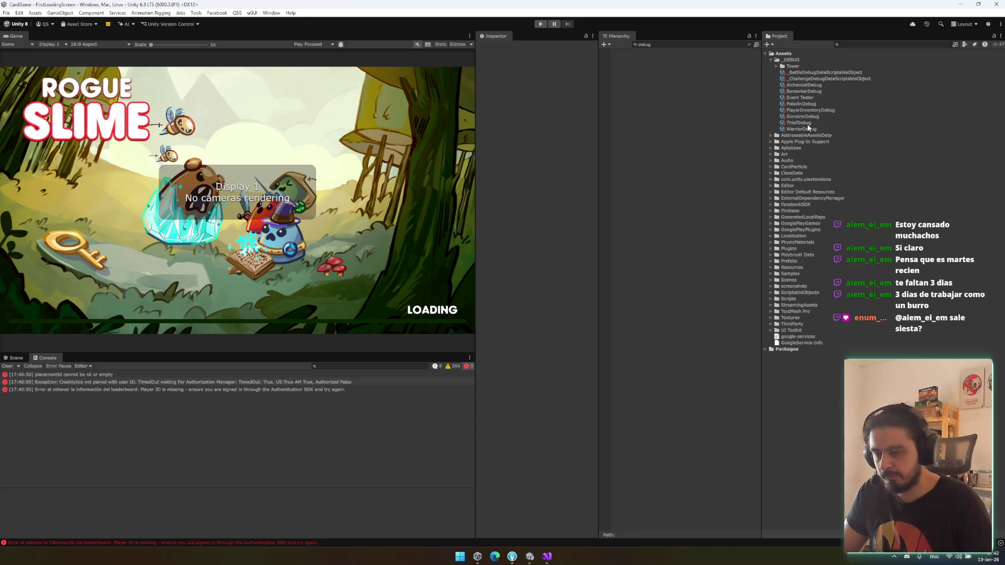
key(ctrl+p)
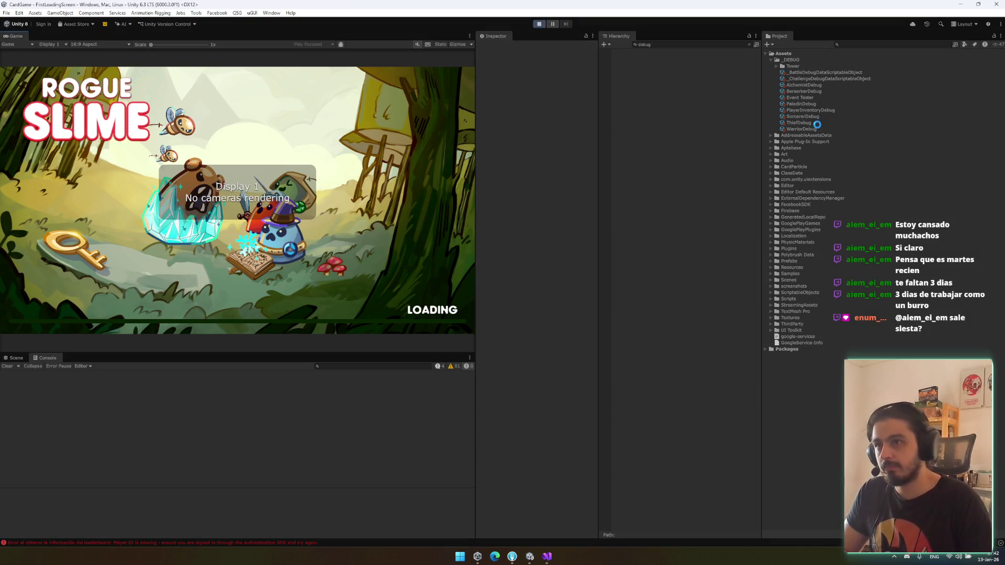
click(825, 78)
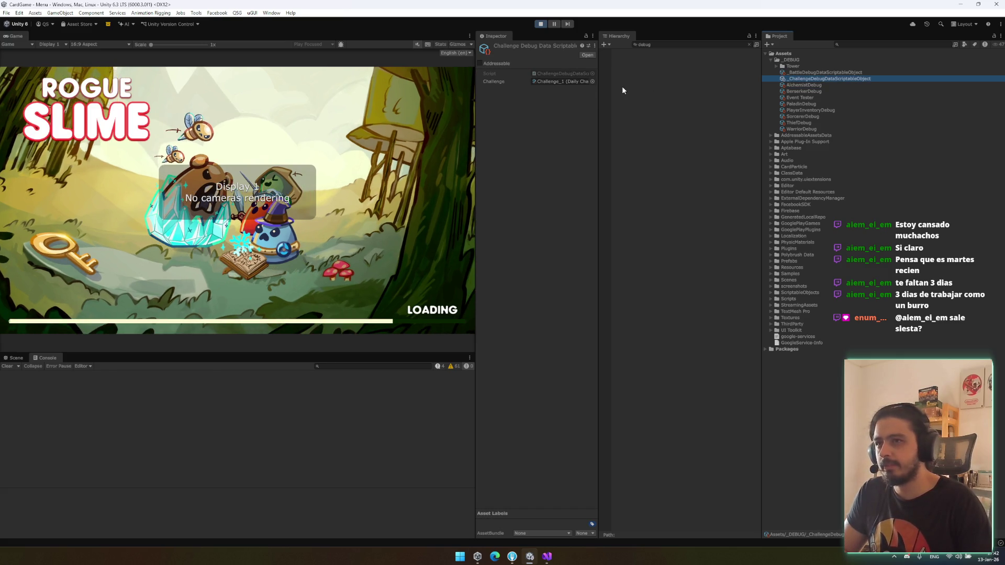
Step: Set the Battle Debug Data to three enemies, with baby_wolf_slime as the first
key(Up)
click(590, 114)
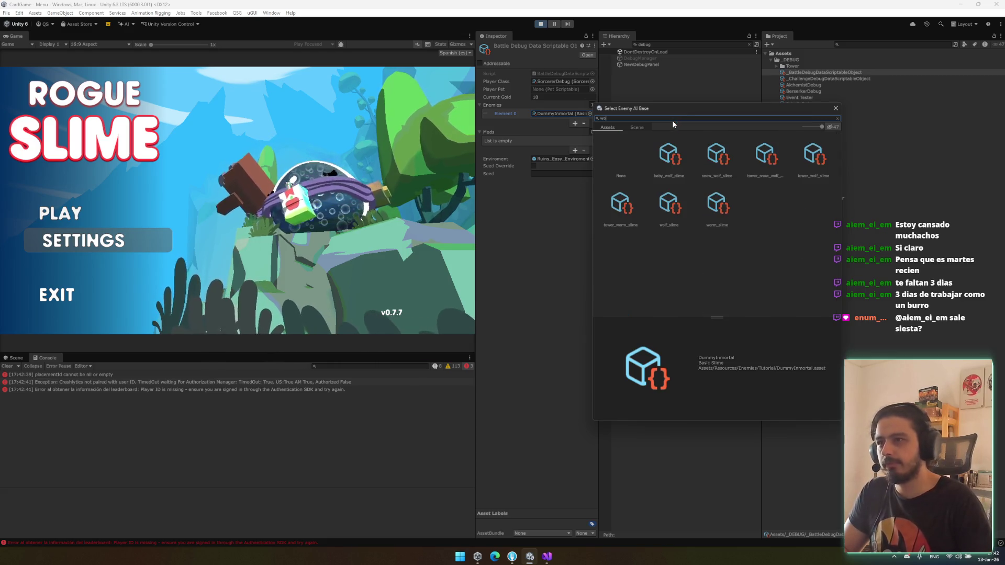
double_click(669, 156)
click(592, 105)
text(3)
key(Return)
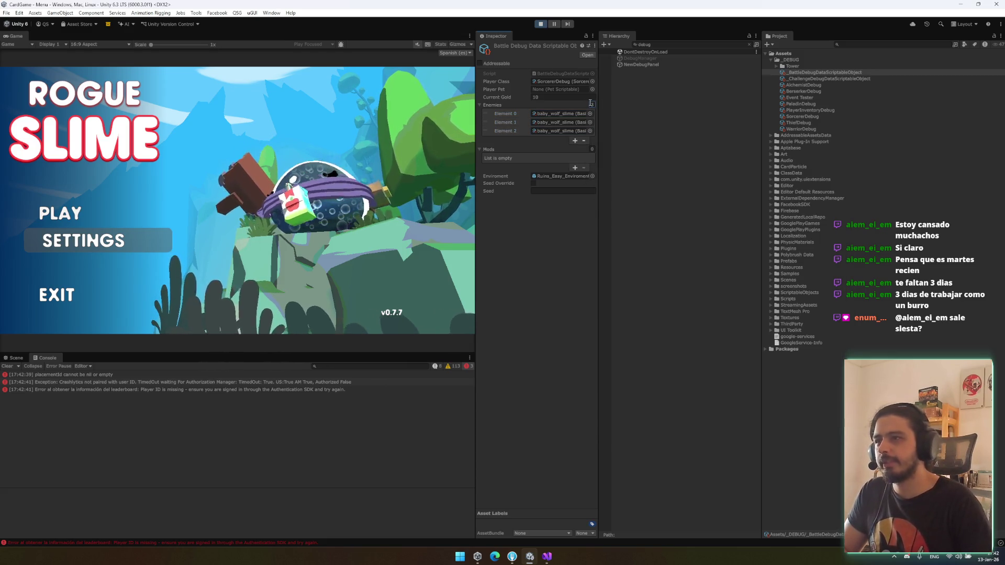
Step: Browse the ThiefDebug, PaladinDebug, BerserkerDebug, Event Tester and PlayerInventoryDebug assets
click(564, 82)
click(806, 121)
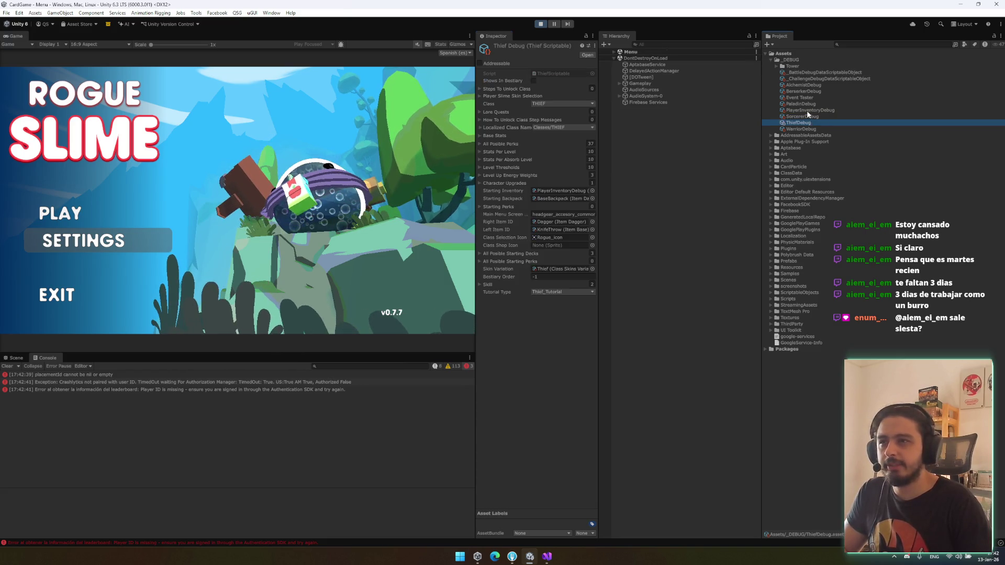
click(806, 111)
click(812, 104)
click(815, 92)
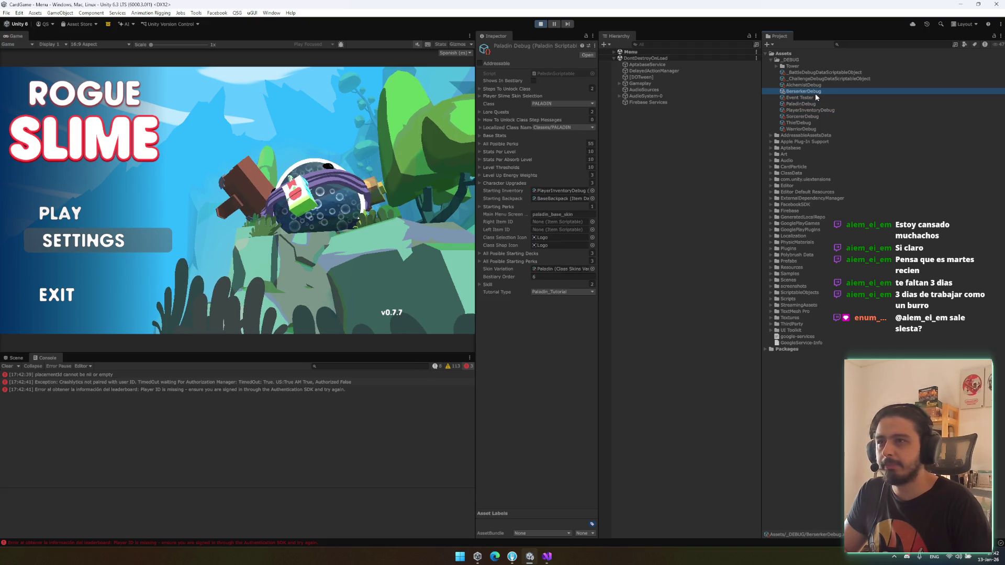
click(815, 98)
click(808, 122)
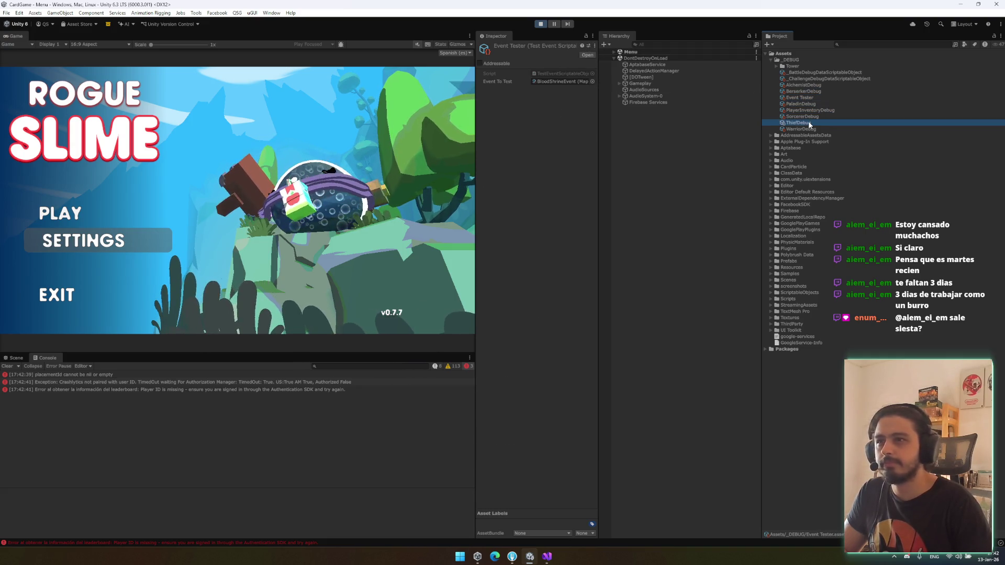
click(812, 110)
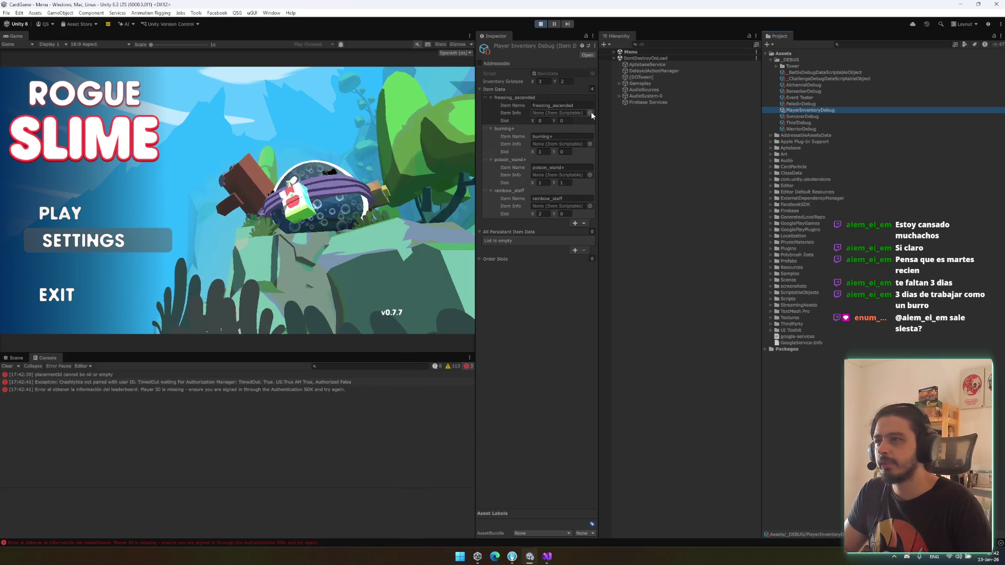
Step: Make ItemPoisonCloud the first inventory item, delete the burning+ entry, and save
click(590, 113)
text(poison)
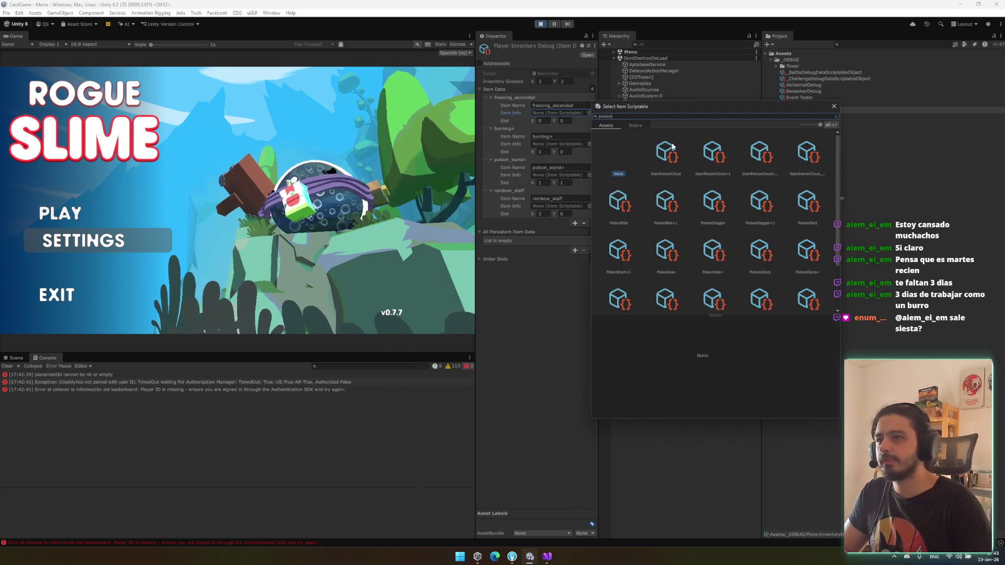
double_click(672, 149)
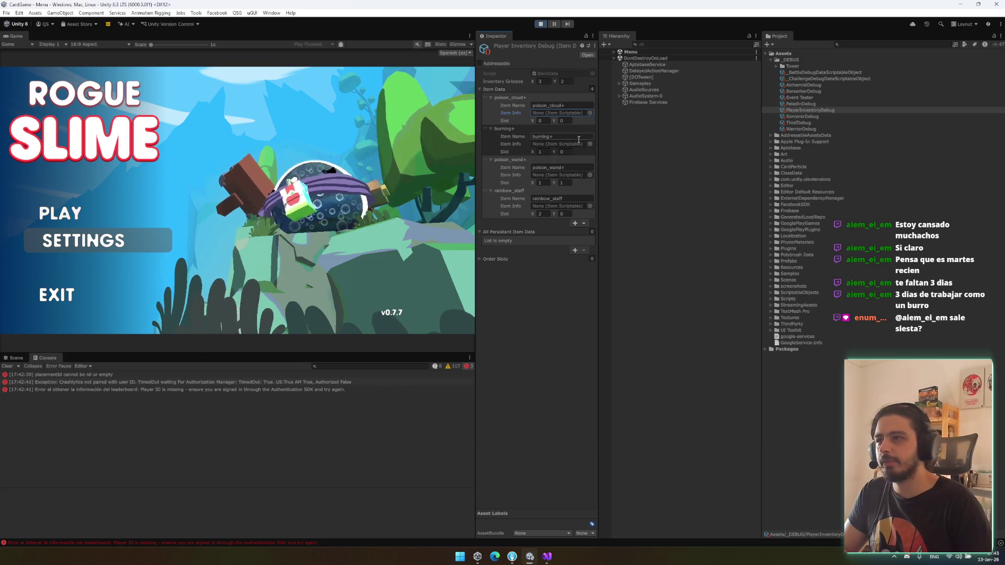
click(505, 136)
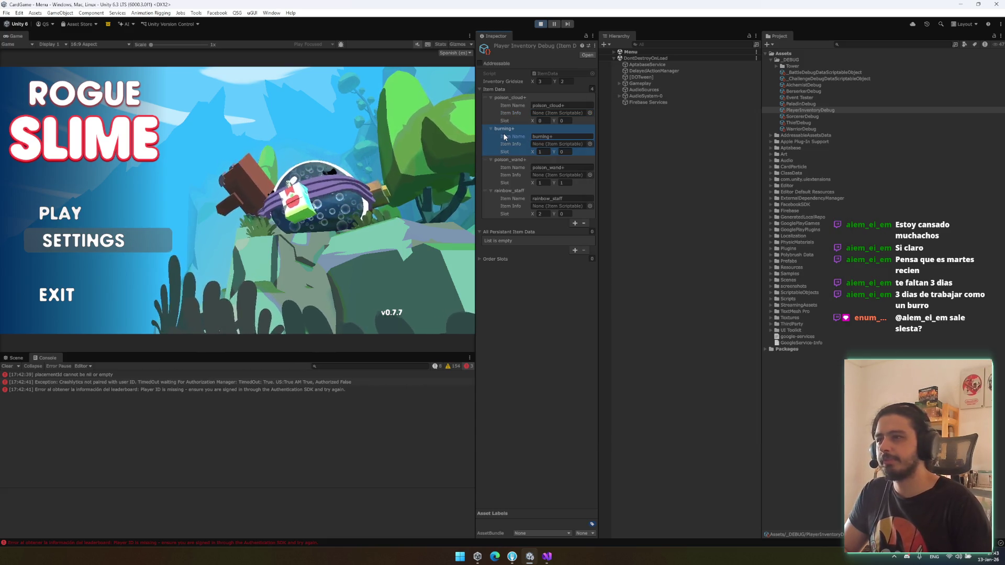
click(585, 251)
click(551, 145)
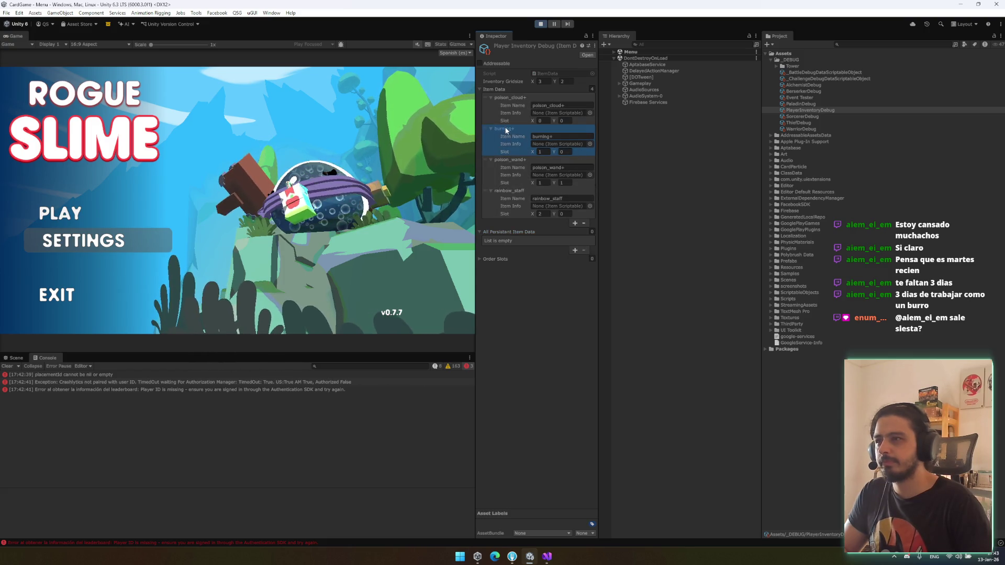
right_click(505, 128)
click(542, 175)
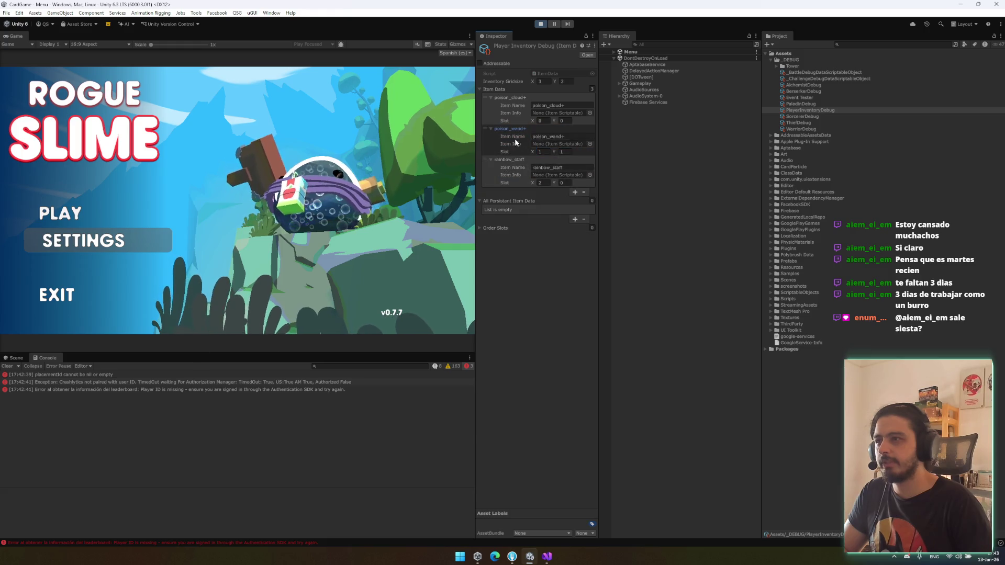
key(ctrl+s)
Step: Enable the DebugManager object, launch a TEST BATTLE, then stop Play mode
click(673, 45)
text(deb)
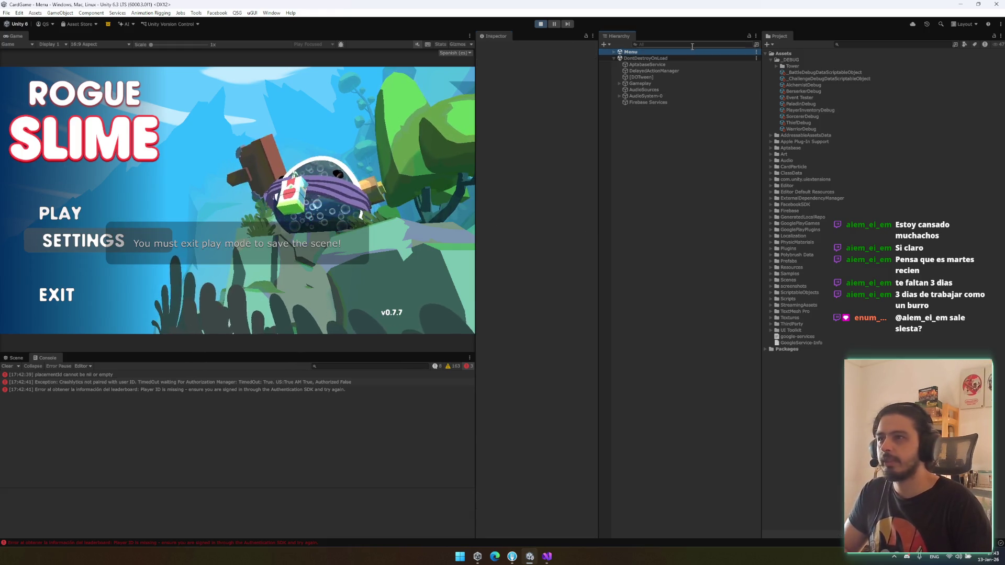
click(655, 58)
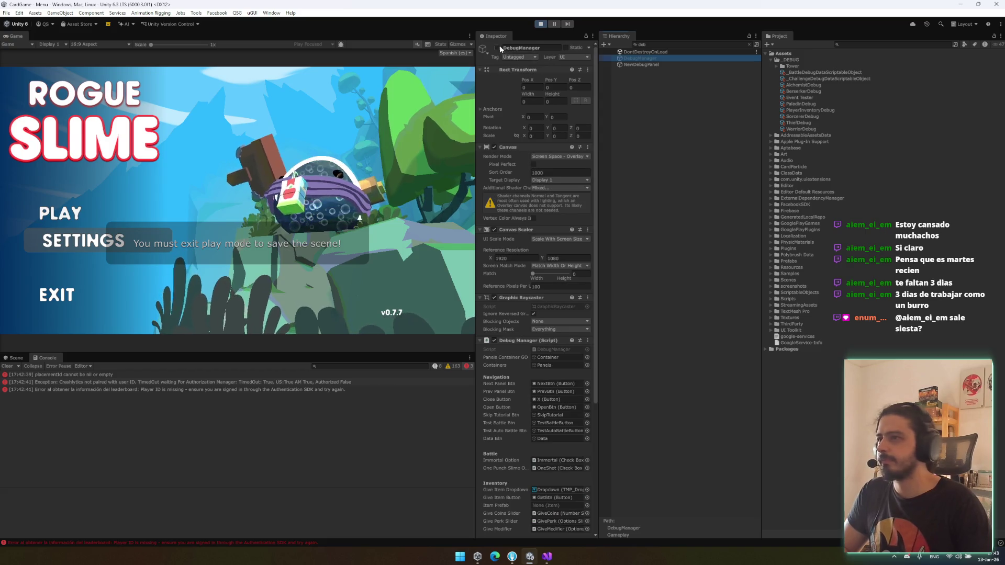
click(497, 48)
click(444, 119)
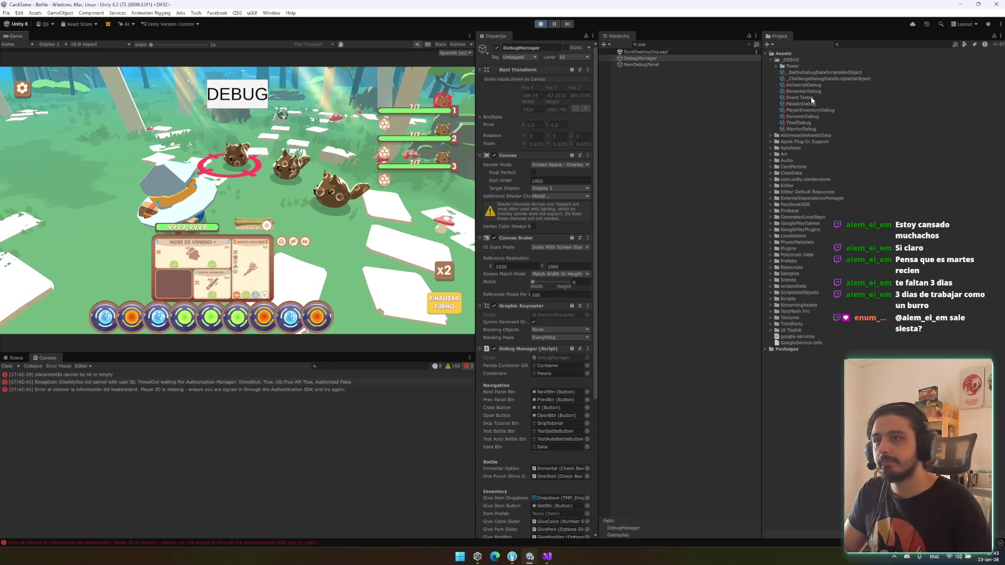
key(ctrl+p)
Step: In _BattleDebugDataScriptableObject, make Element 0 wolf_slime and set Enemies size to 3
click(830, 74)
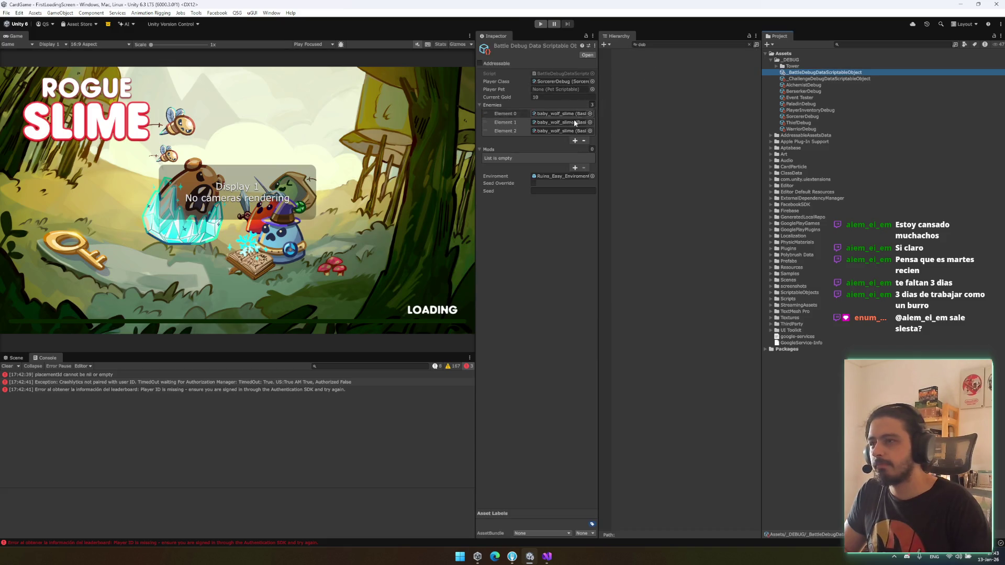
click(590, 113)
text(wolf)
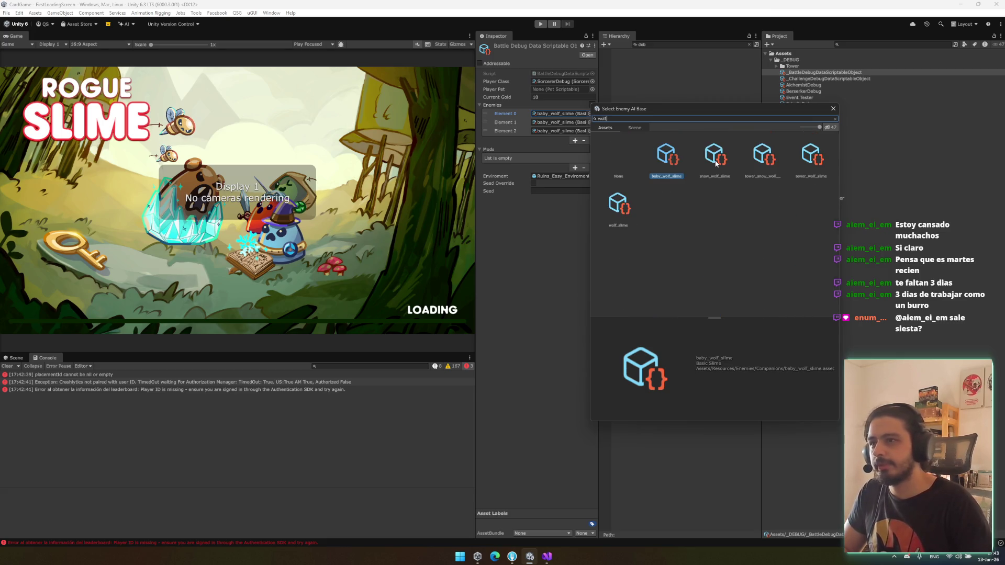
double_click(619, 206)
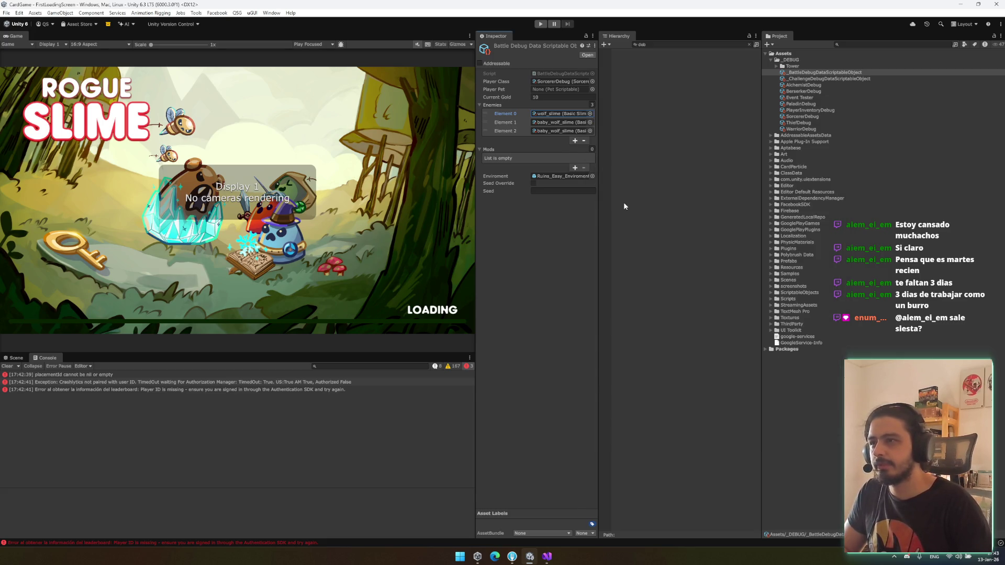
click(592, 105)
text(1)
key(Return)
text(3)
key(Return)
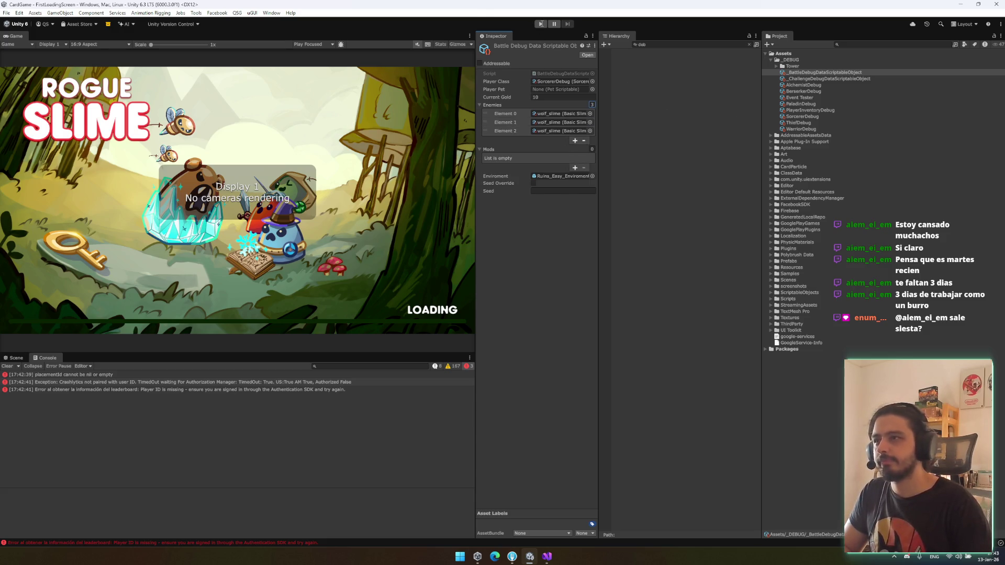
Step: Start Play mode, stop it while assets import, then start the game again
key(ctrl+p)
click(539, 26)
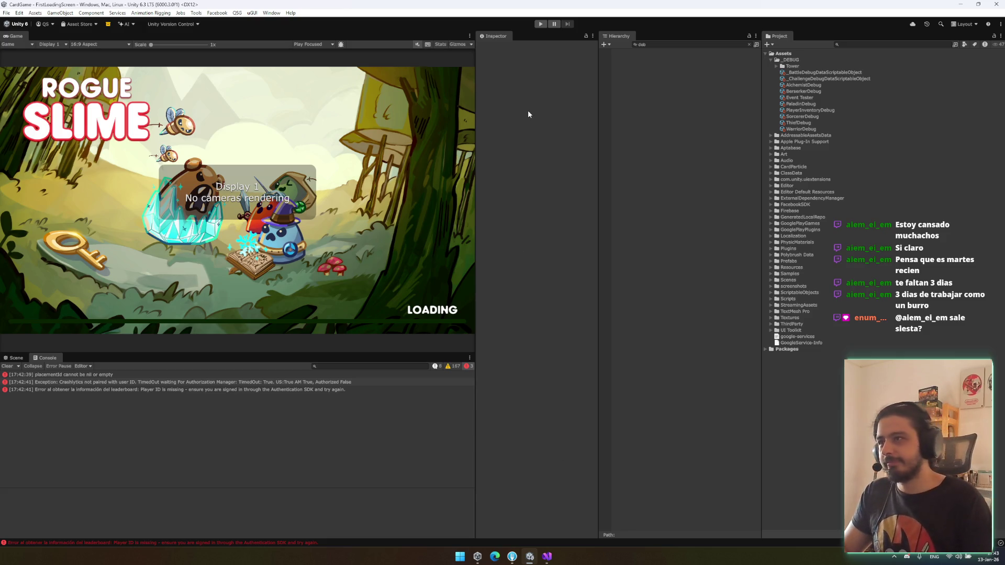
key(ctrl+p)
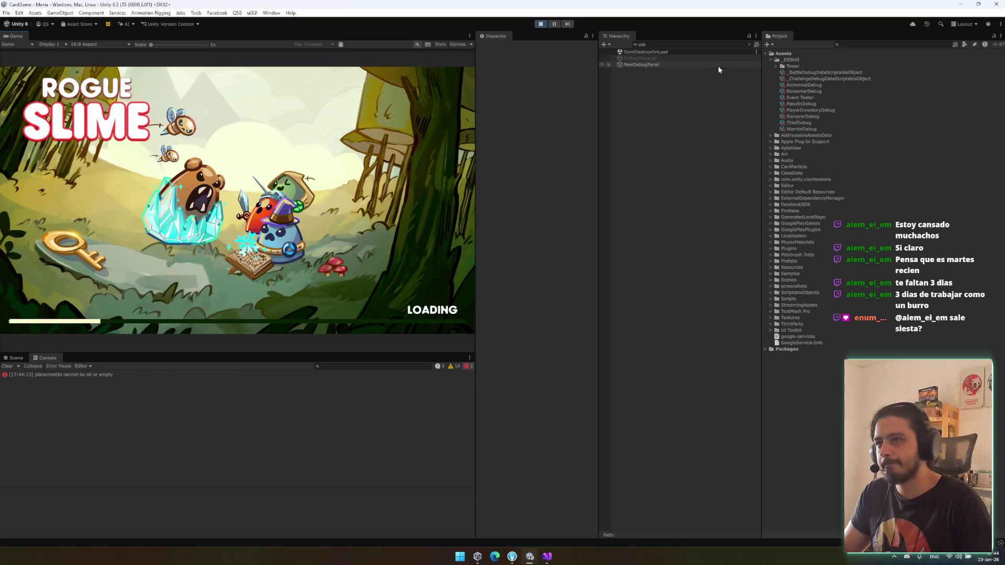
Step: Enable the DebugManager and launch a TEST BATTLE against three wolf slimes
click(651, 59)
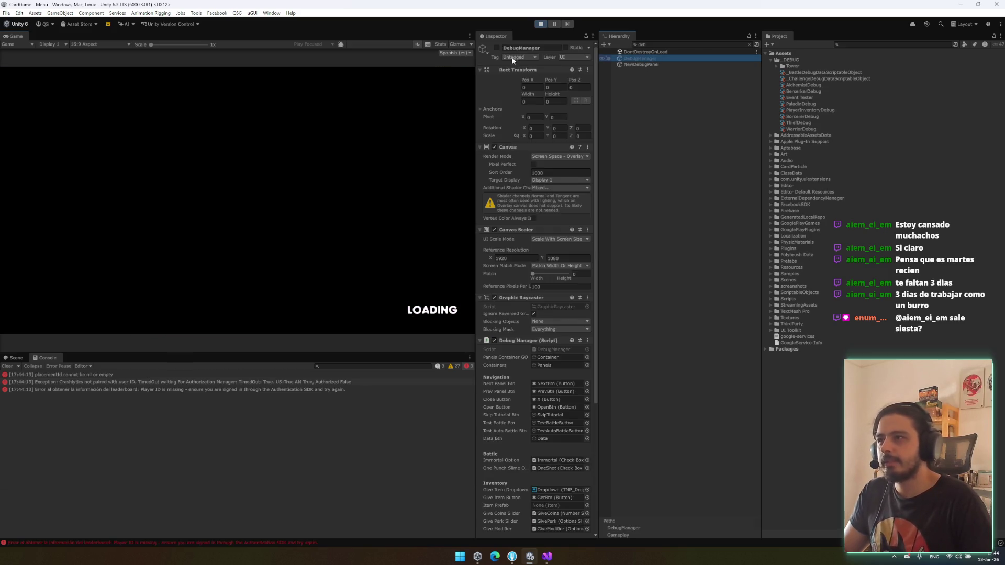
click(496, 48)
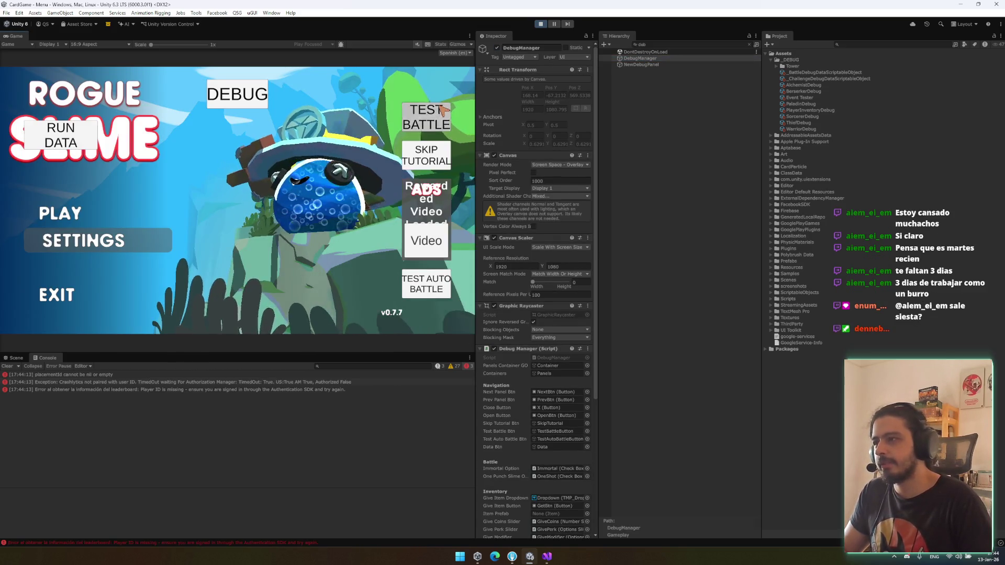
click(442, 110)
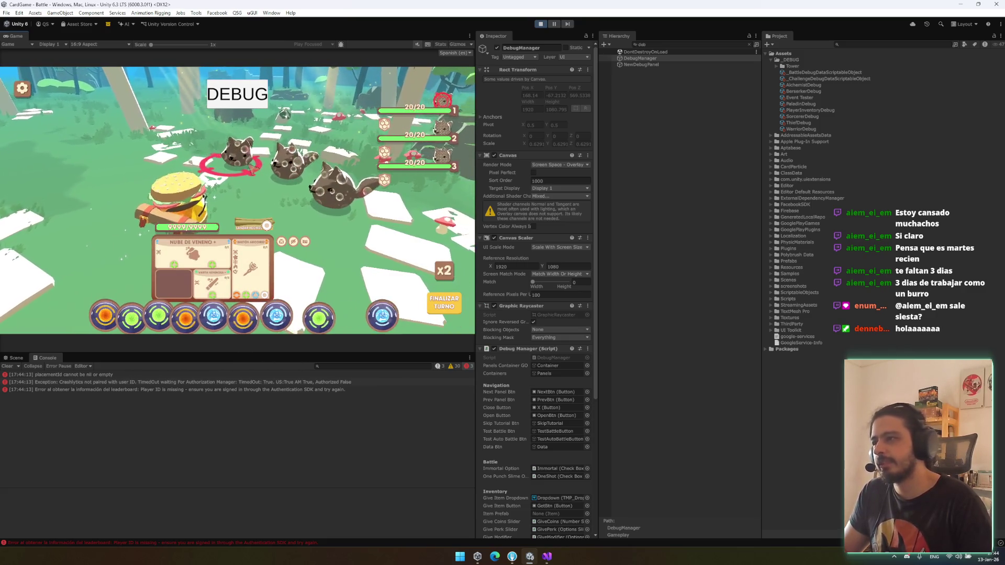
Step: Inspect and play the Nube de Veneno card on the wolf slimes, then stop the game
click(225, 194)
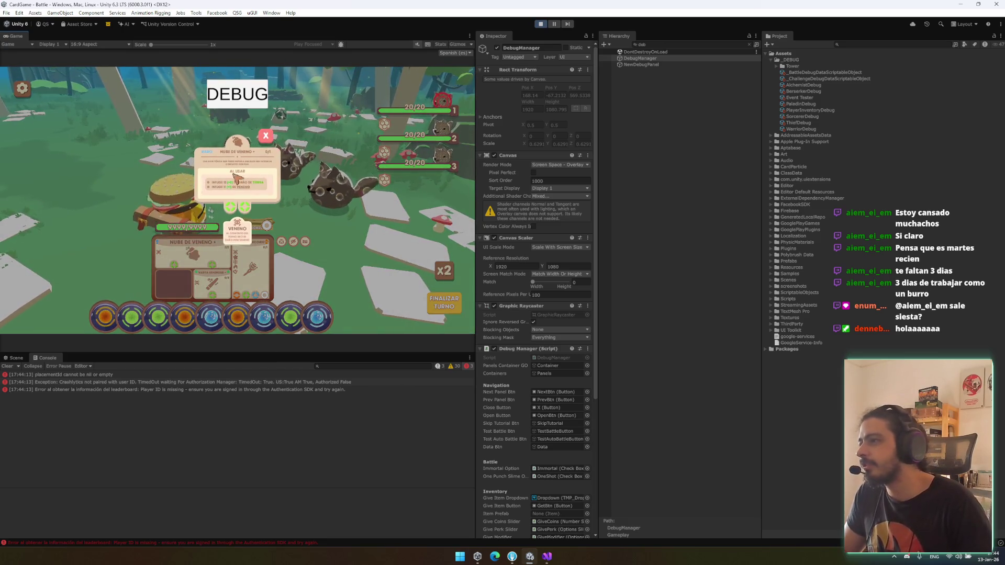
click(225, 194)
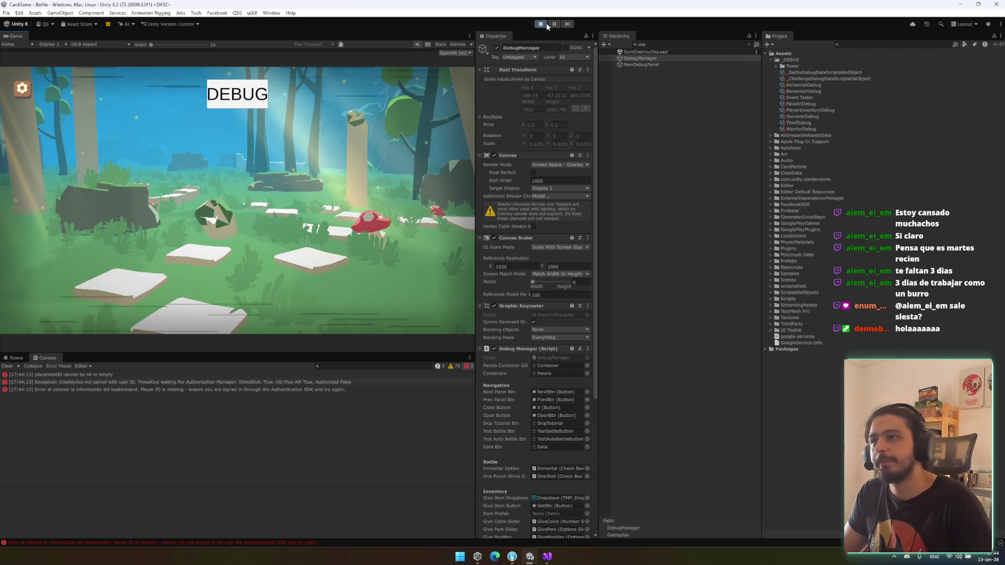
key(ctrl+p)
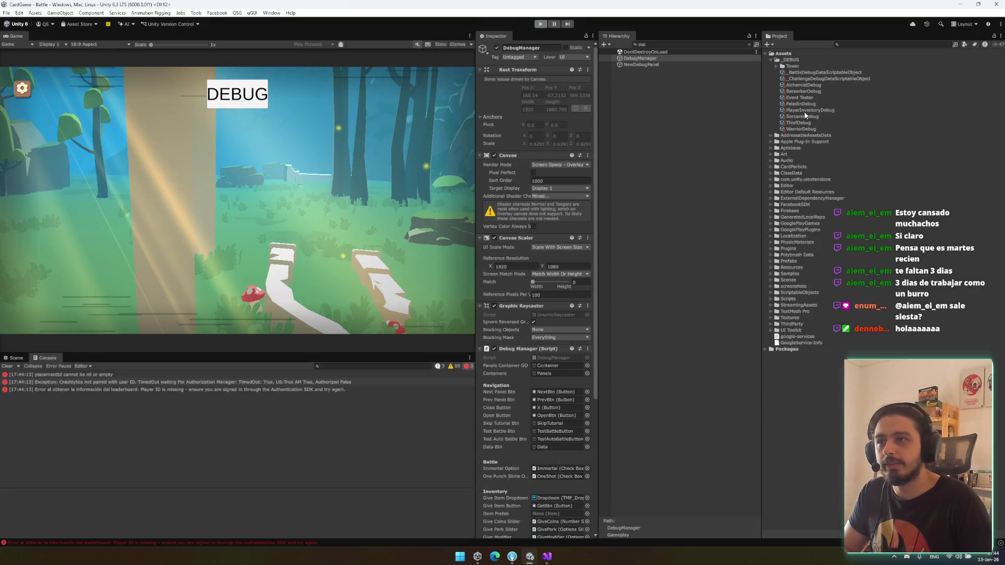
click(802, 122)
Step: Delete the Overcharge entry (Element 2) from SorcererDebug's Starting Perks list
click(810, 117)
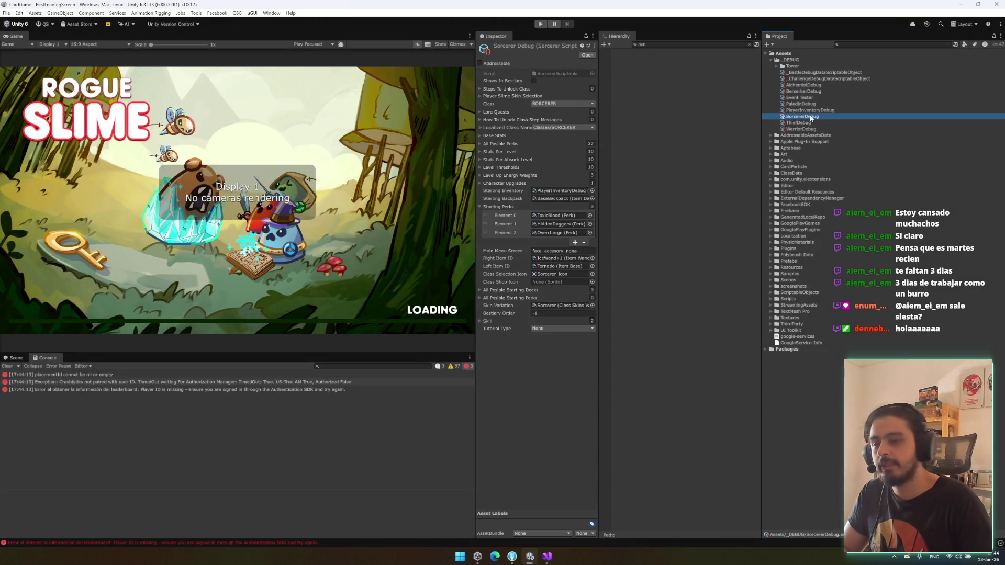
click(555, 232)
key(Delete)
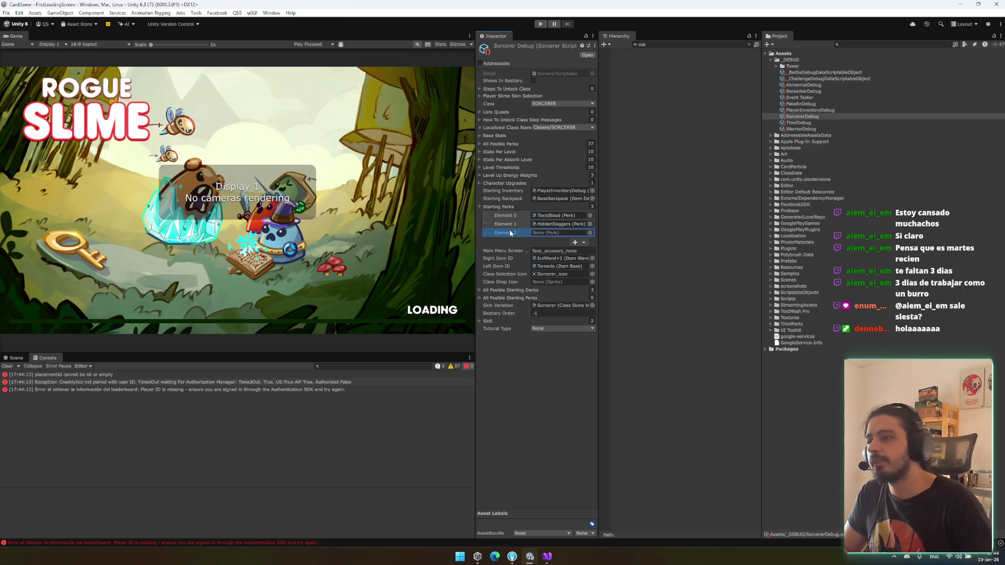
key(Delete)
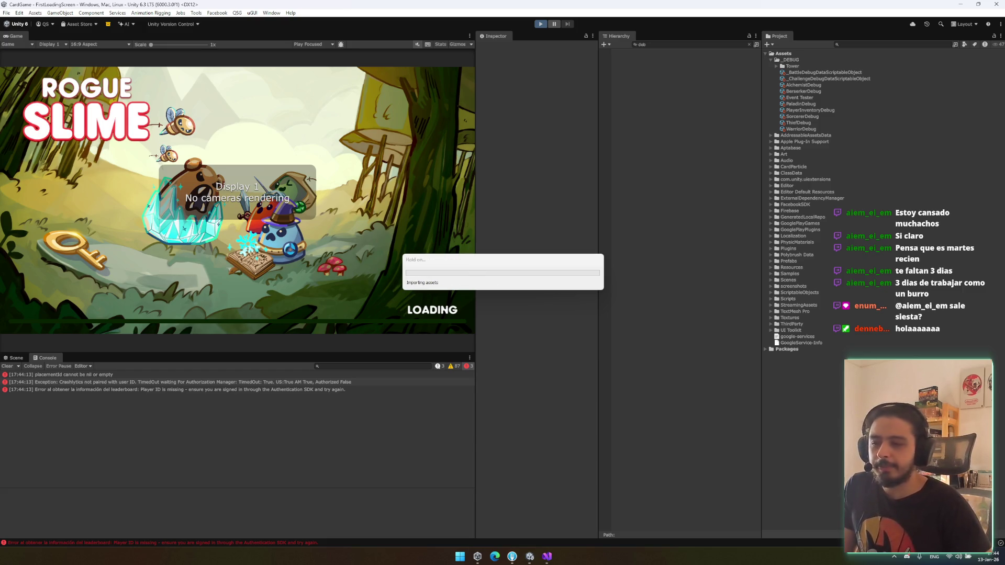
mouse_move(511, 558)
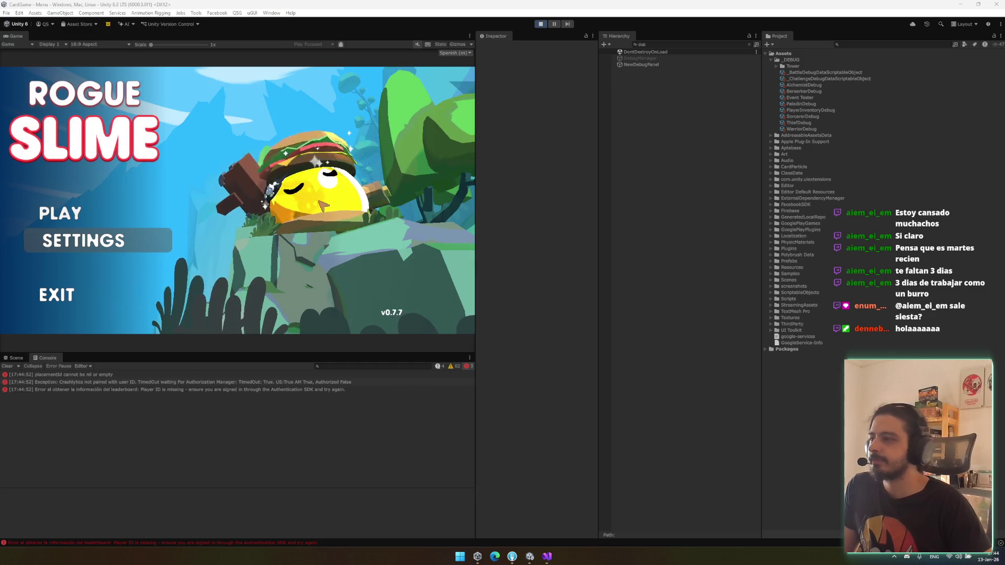
click(611, 58)
Step: Enable the DebugManager, start a TEST BATTLE, and win it with Nube de Veneno
click(497, 48)
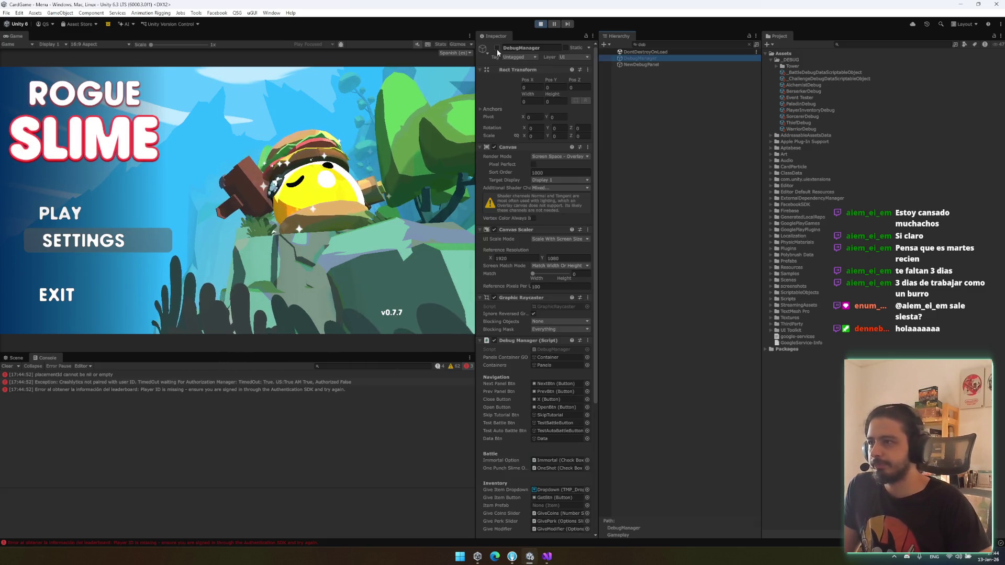
click(436, 117)
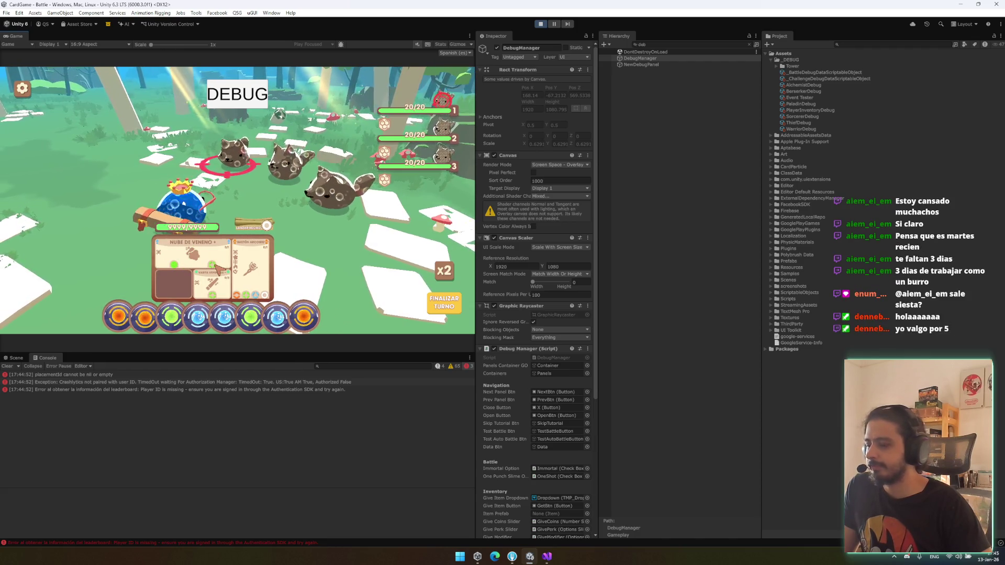
click(217, 270)
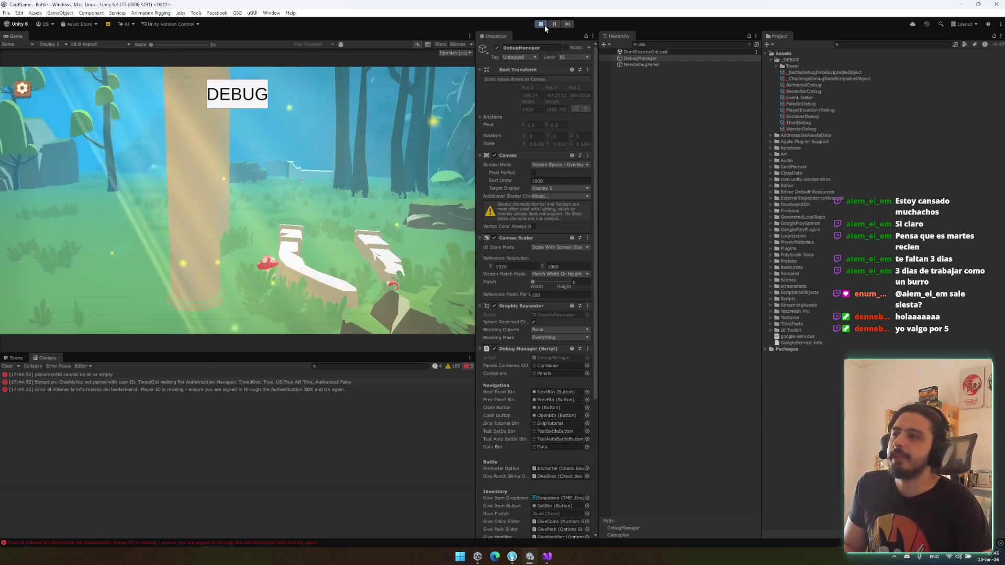
Step: Exit Play mode and select the Thief debug class and battle debug data assets
click(801, 116)
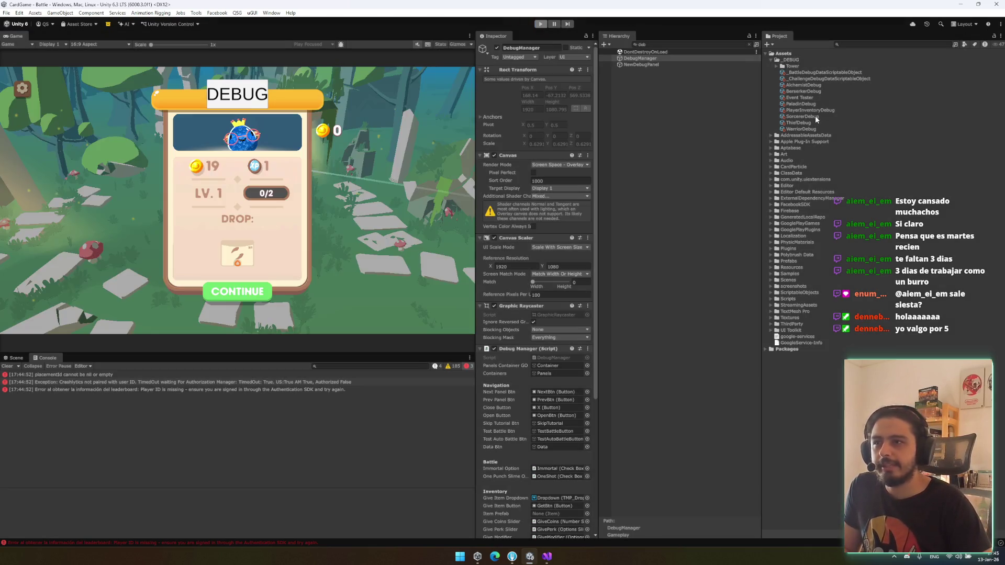
key(ctrl+p)
click(807, 123)
click(816, 85)
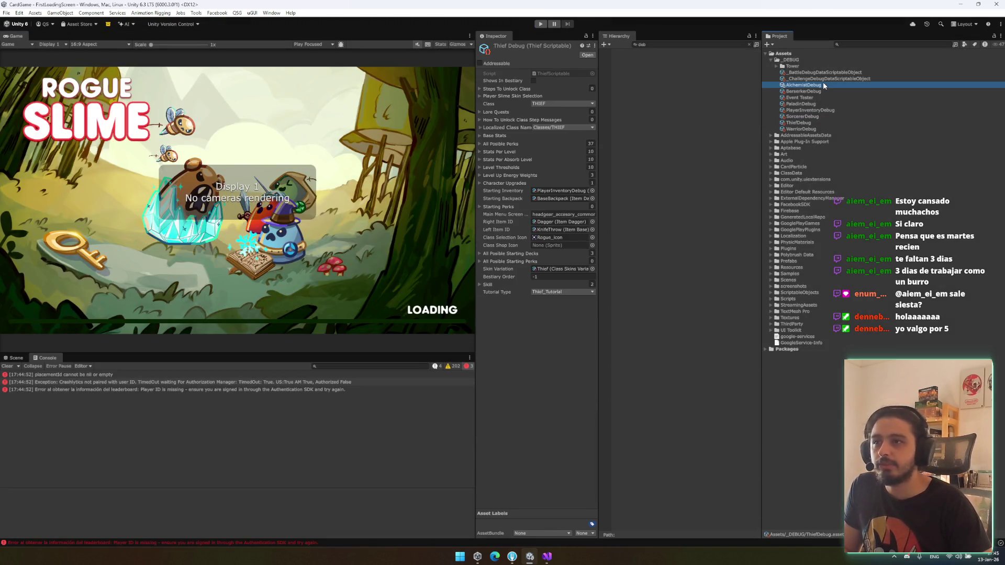
Step: Set the battle debug data to one enemy, ugly_slime in Element 0
click(825, 73)
click(590, 113)
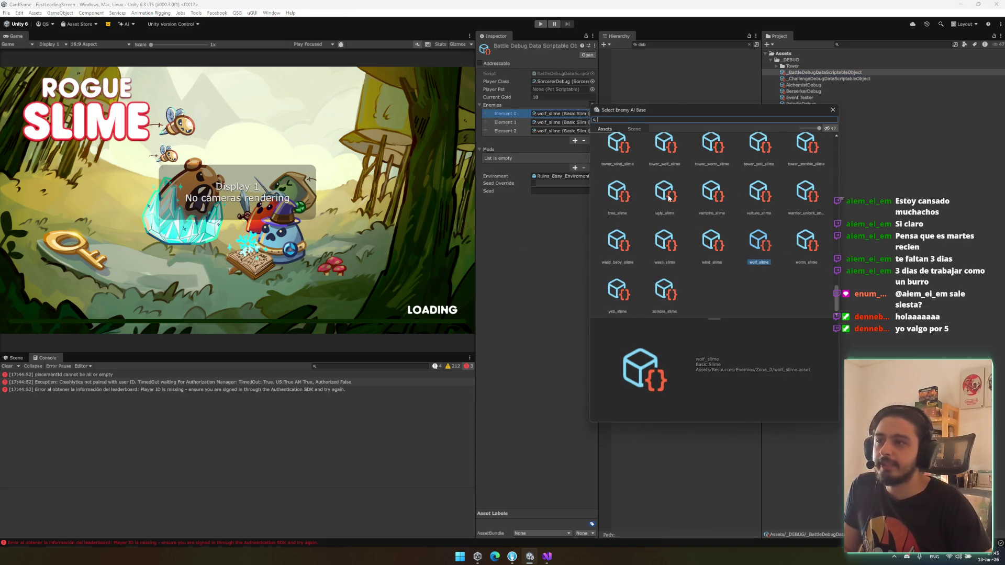
double_click(668, 198)
click(593, 105)
text(1)
key(Return)
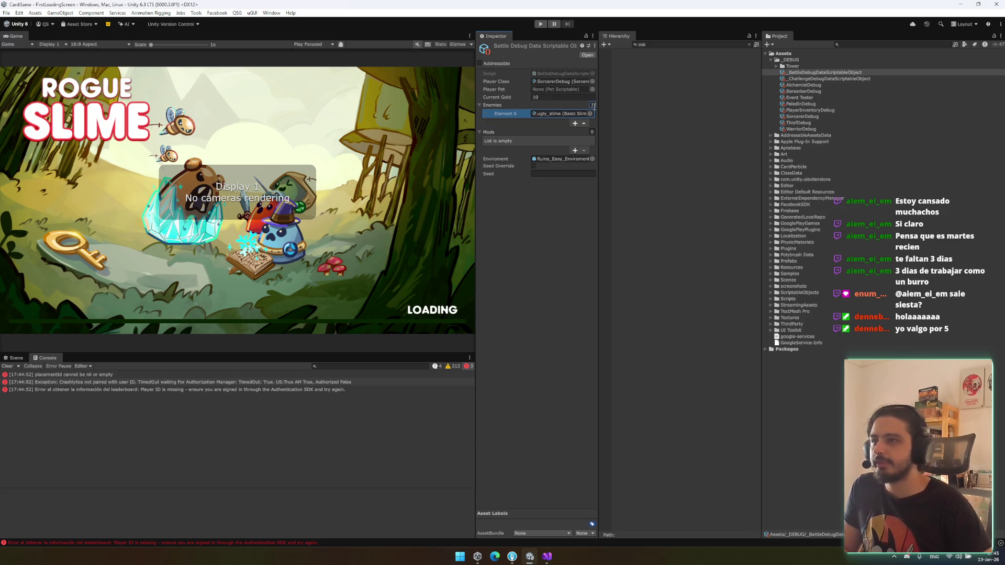
click(651, 90)
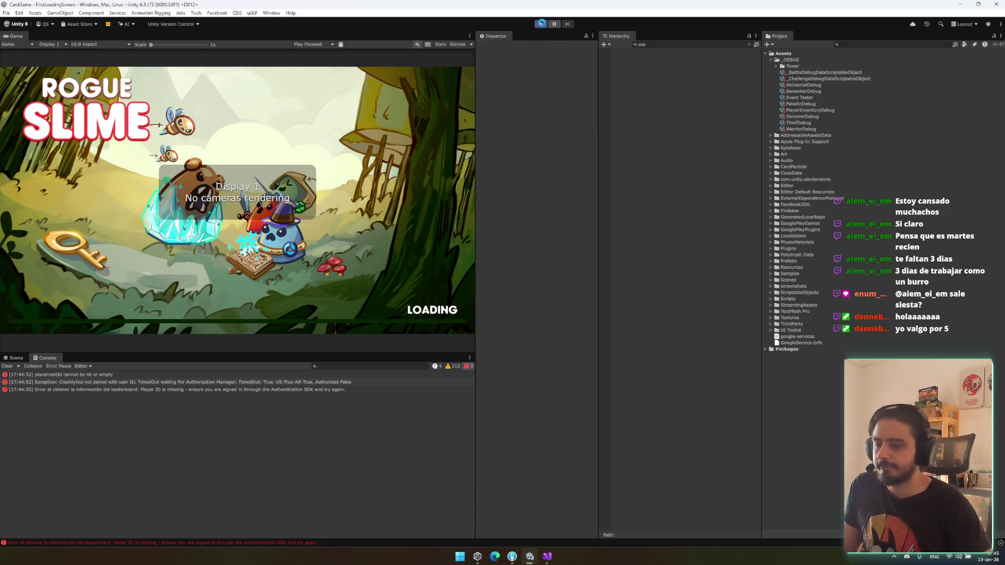
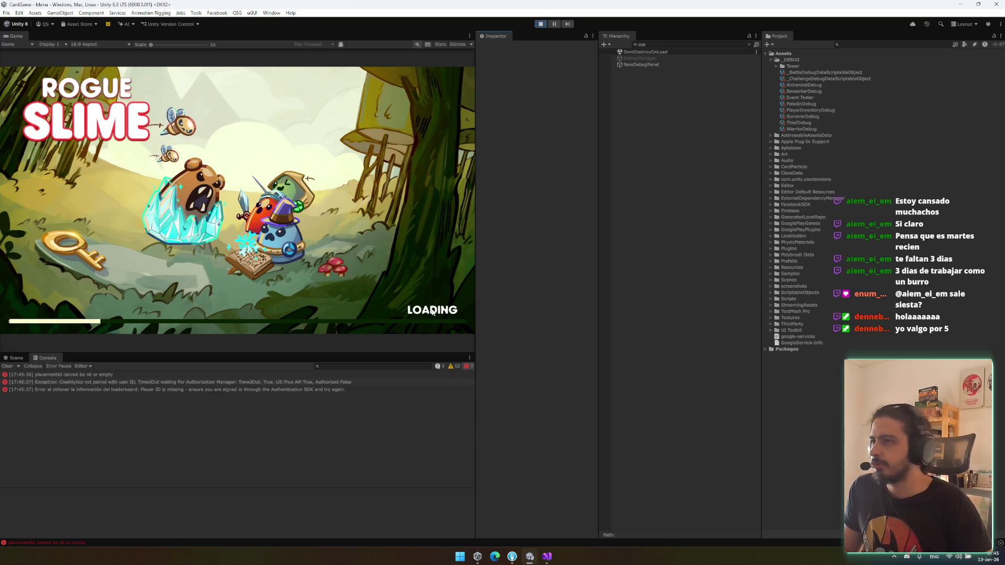
Step: Enable the DebugManager object and start a Test Battle
click(638, 58)
click(497, 48)
click(429, 115)
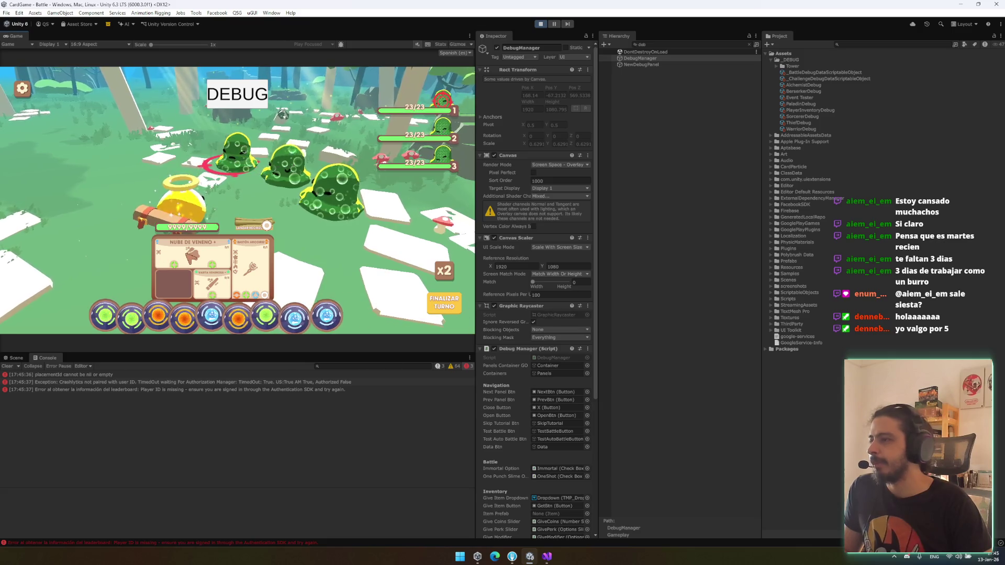
Step: Play the Nube de Veneno card and end the turn to reach the battle results
click(171, 269)
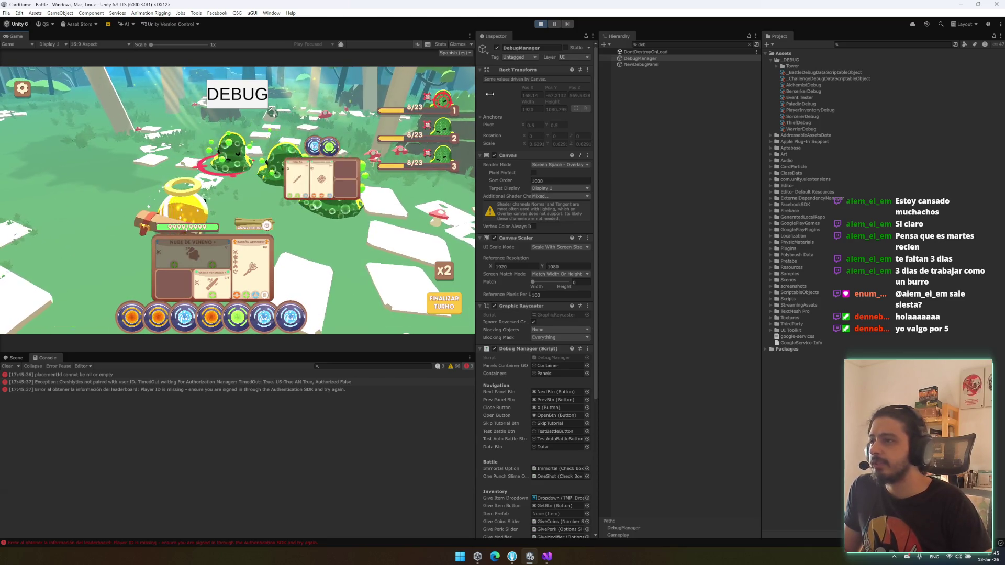
click(431, 312)
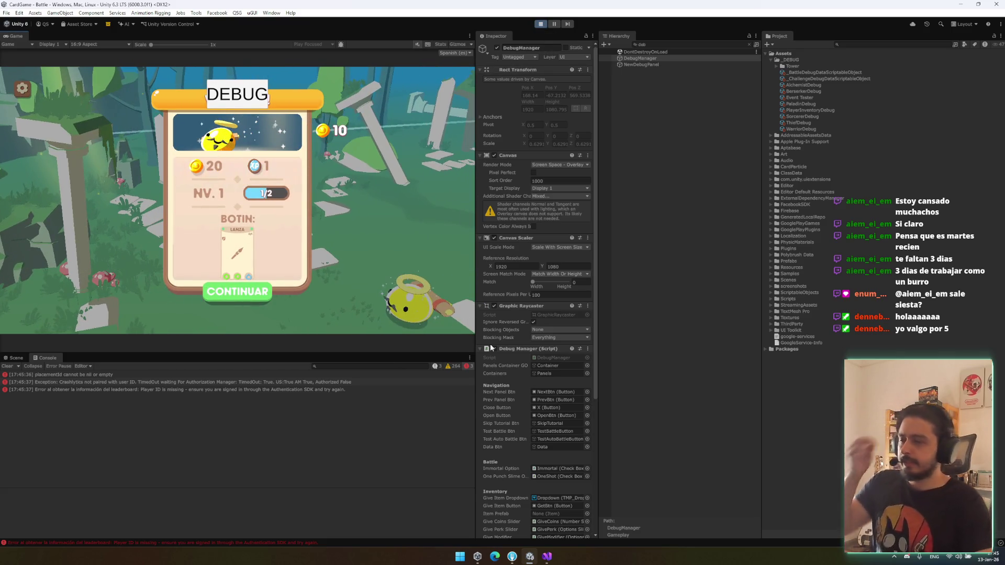
key(alt+Tab)
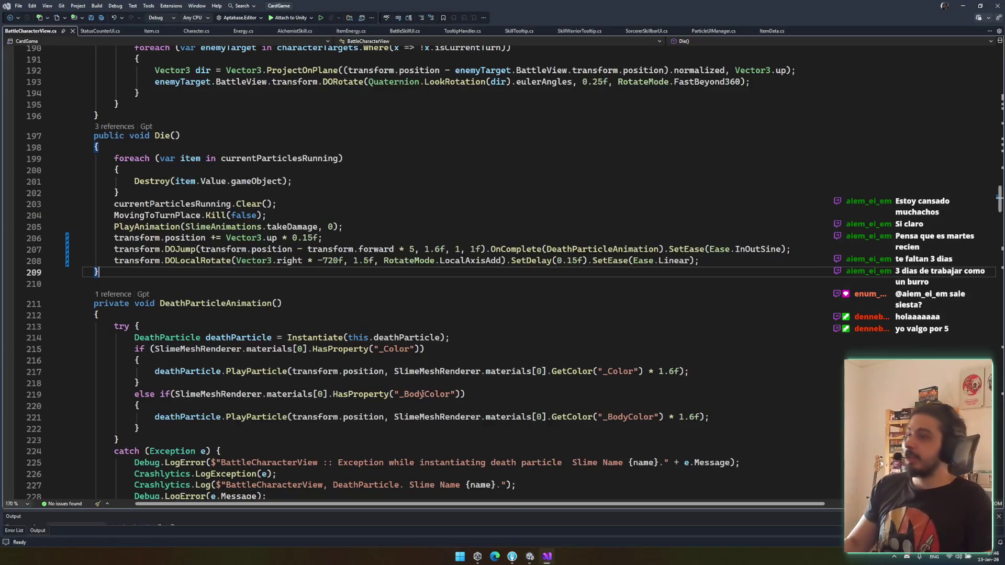
Step: Inspect lines 198–206 of BattleCharacterView.cs, including all references to currentParticlesRunning
click(282, 209)
click(292, 216)
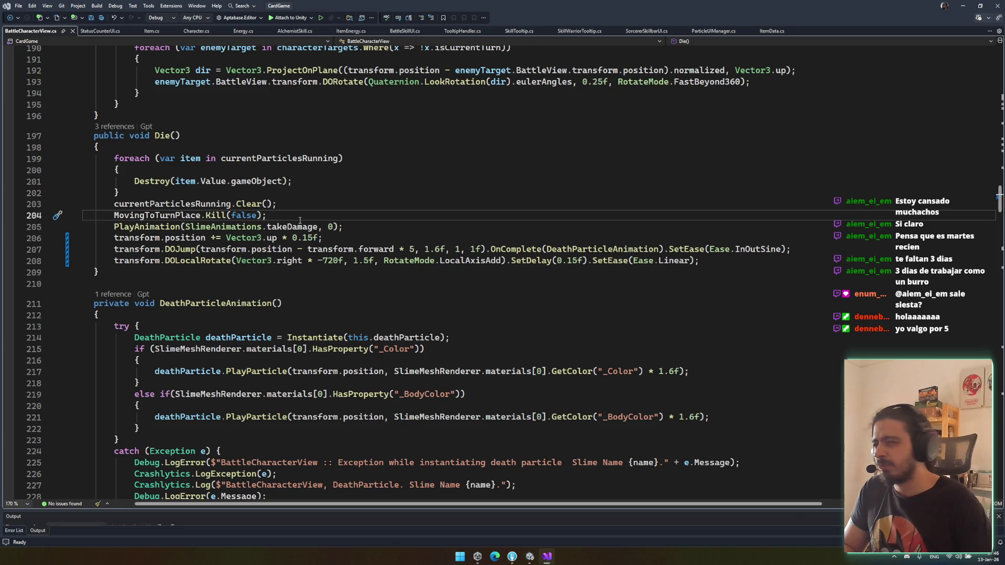
click(190, 238)
click(188, 215)
click(284, 204)
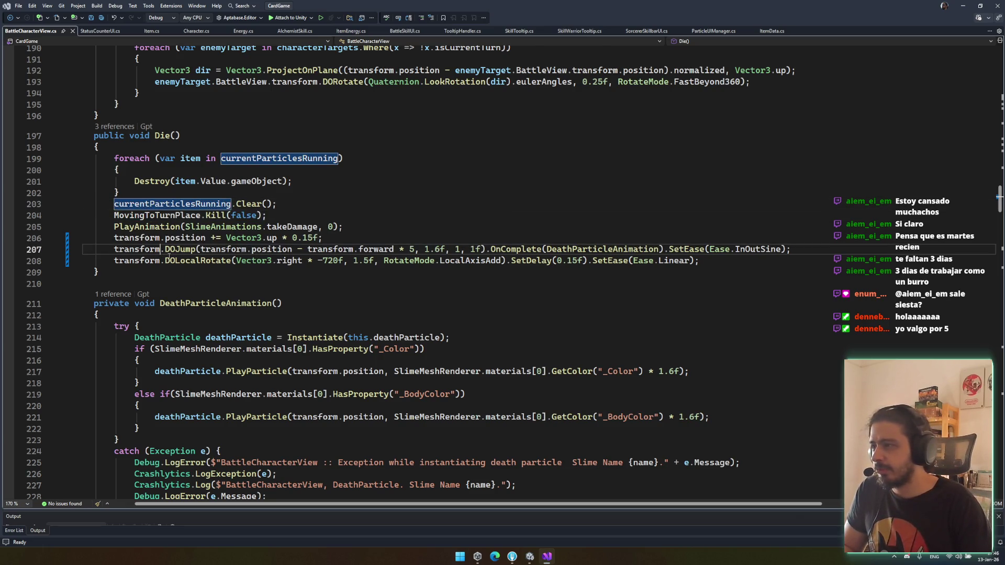
click(175, 215)
click(174, 204)
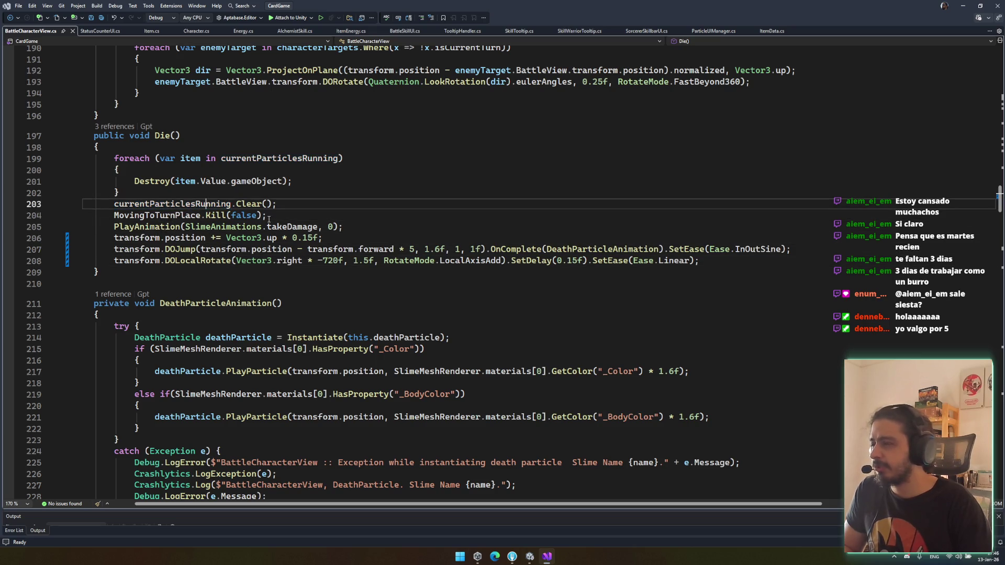
click(177, 147)
Step: From Die()'s three references, view the BattleManager.cs call in DieAndShowResurrectPopup
click(163, 136)
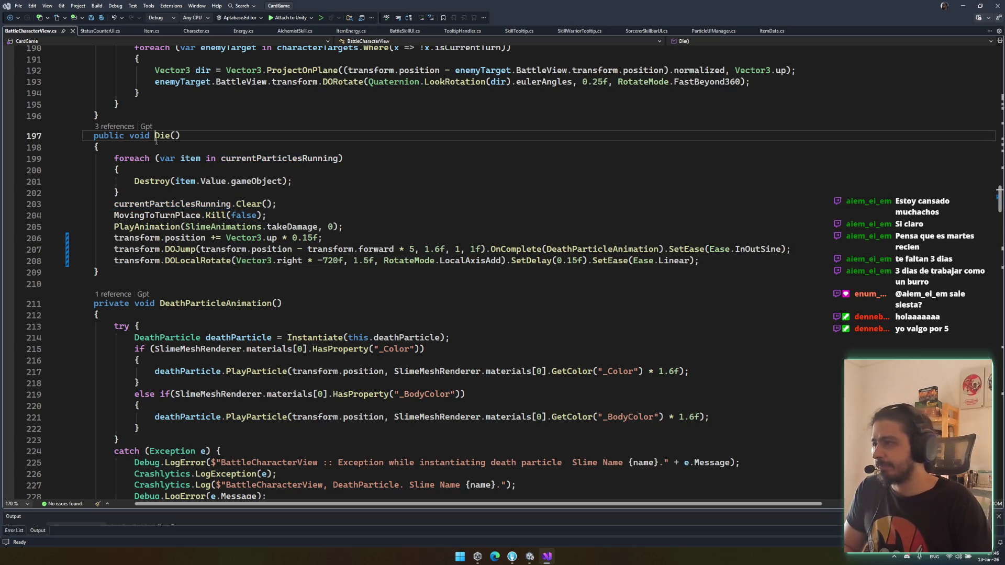
click(115, 128)
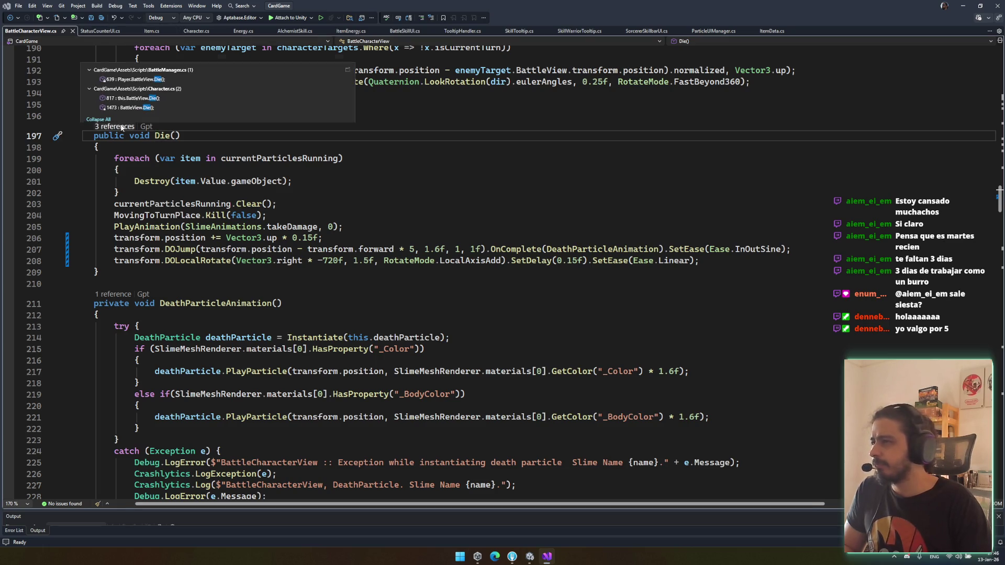
double_click(179, 69)
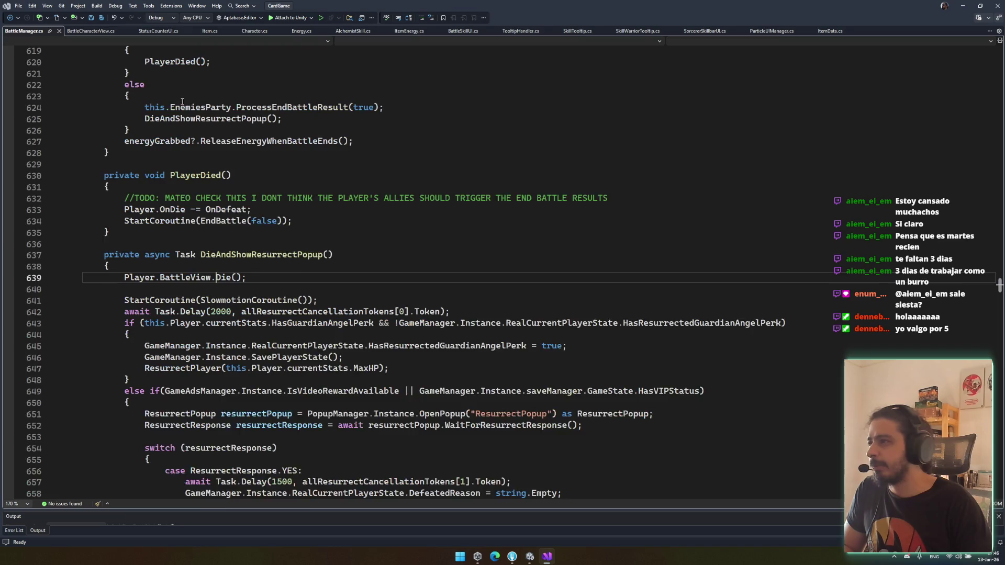
double_click(280, 271)
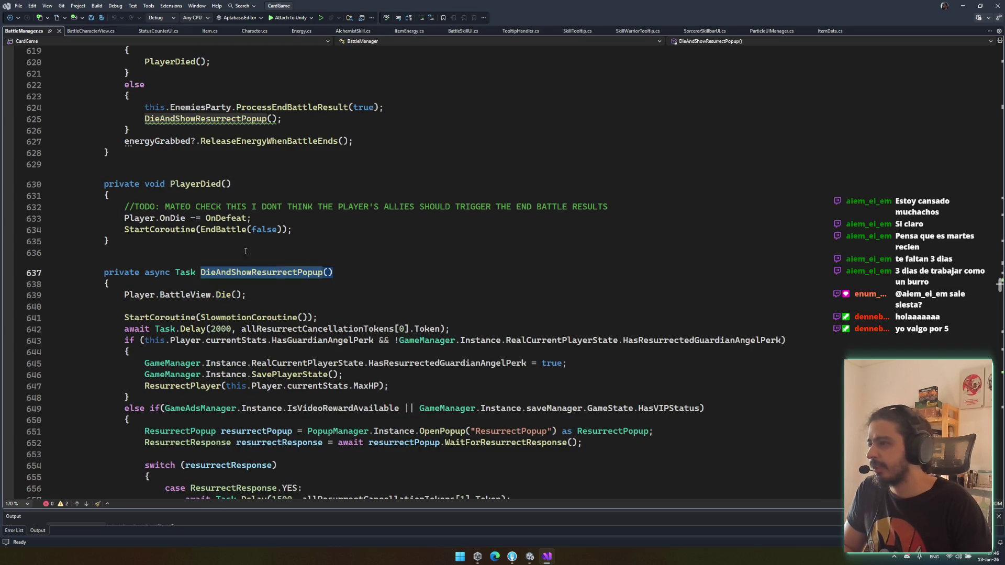
key(ctrl+minus)
Step: View the Die() call at Character.cs line 817, then return to Die()
click(114, 126)
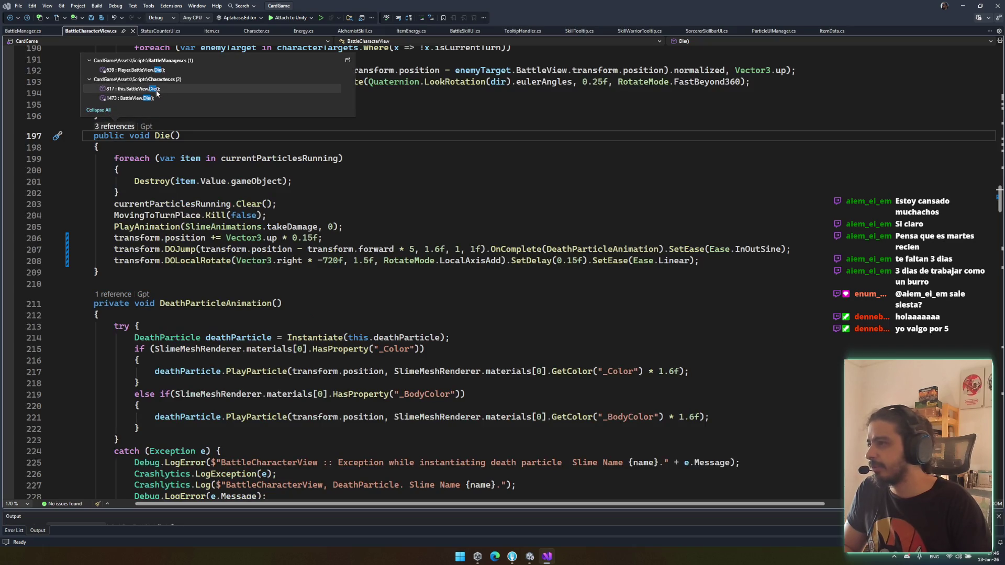
double_click(157, 90)
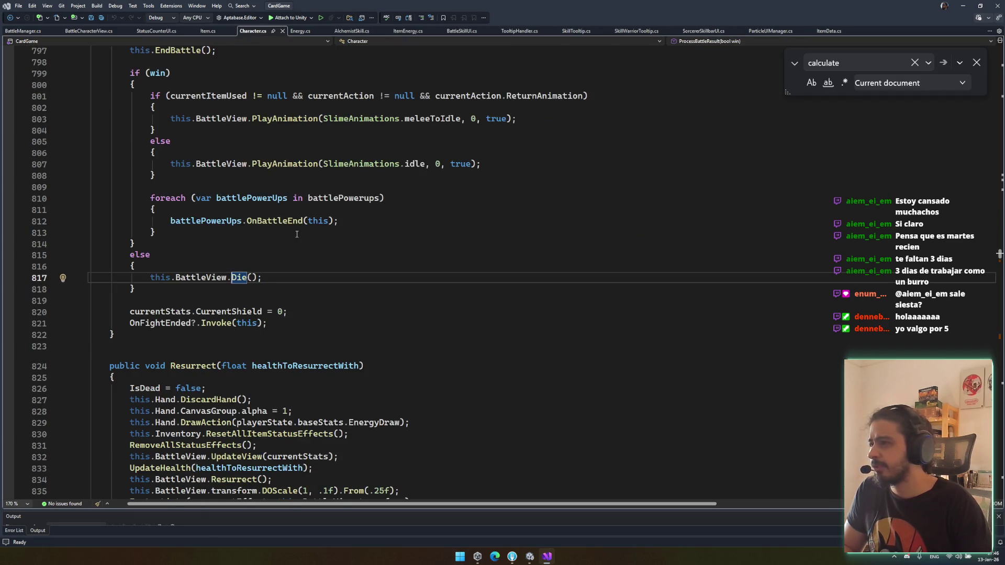
scroll(297, 235, up, 5)
scroll(314, 283, down, 3)
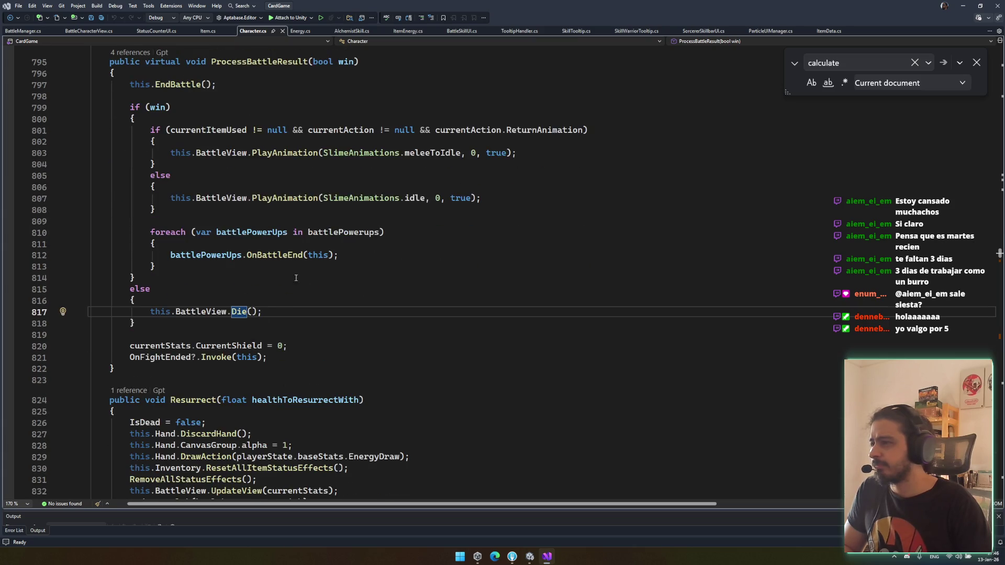
key(ctrl+minus)
Step: Open the Die() call at Character.cs line 1473 and collapse the Kill() method
click(116, 127)
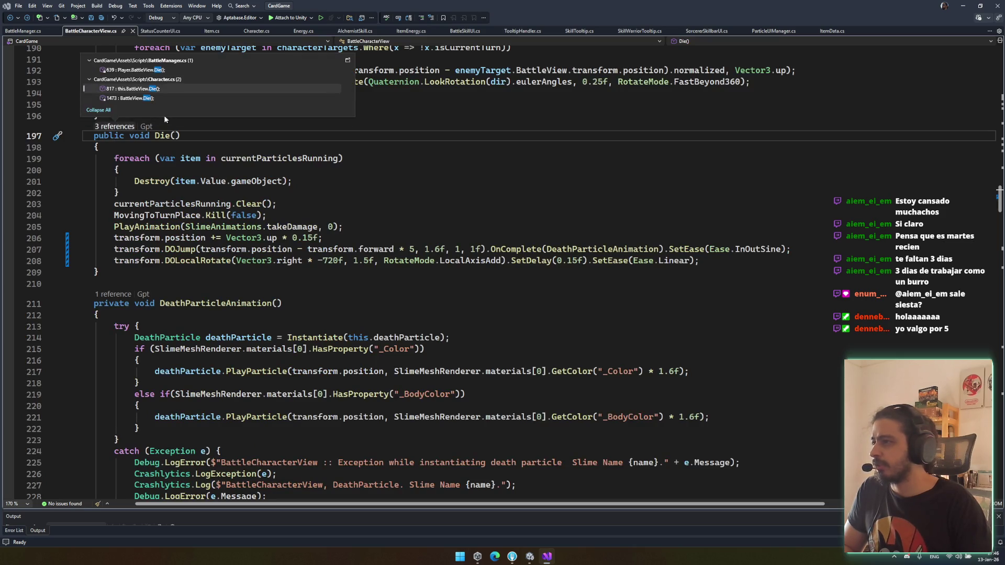
double_click(131, 98)
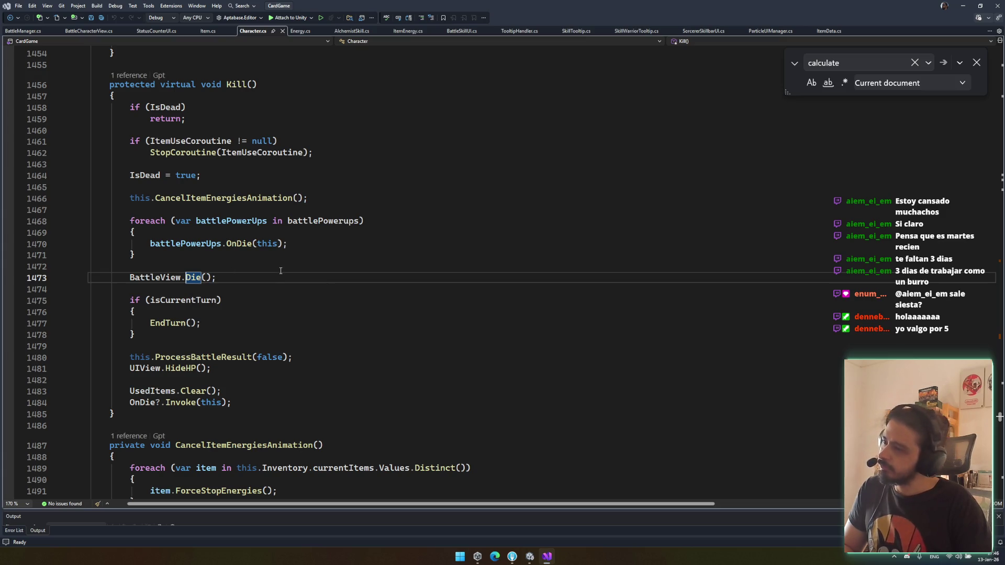
key(ctrl+m)
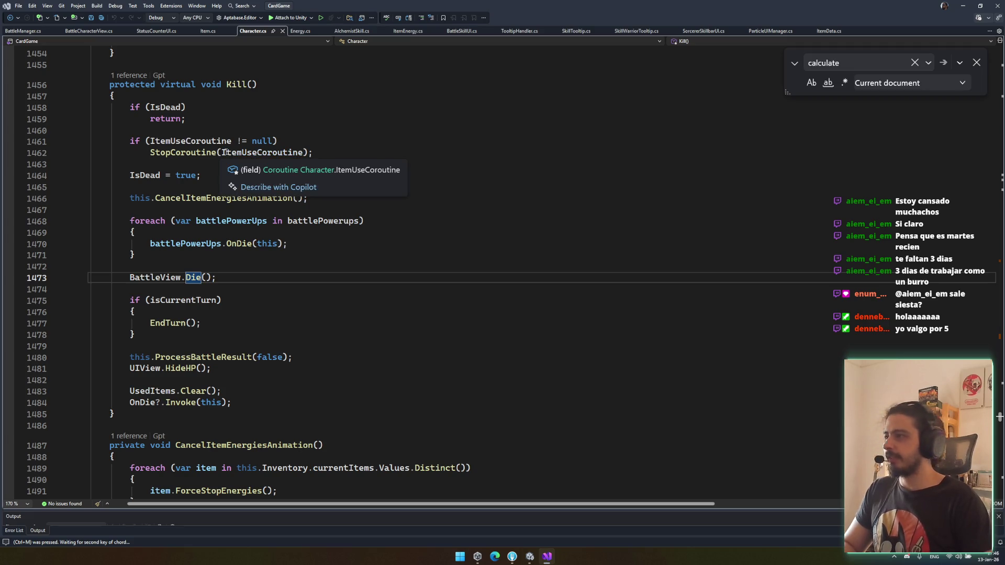
key(ctrl+m)
click(468, 210)
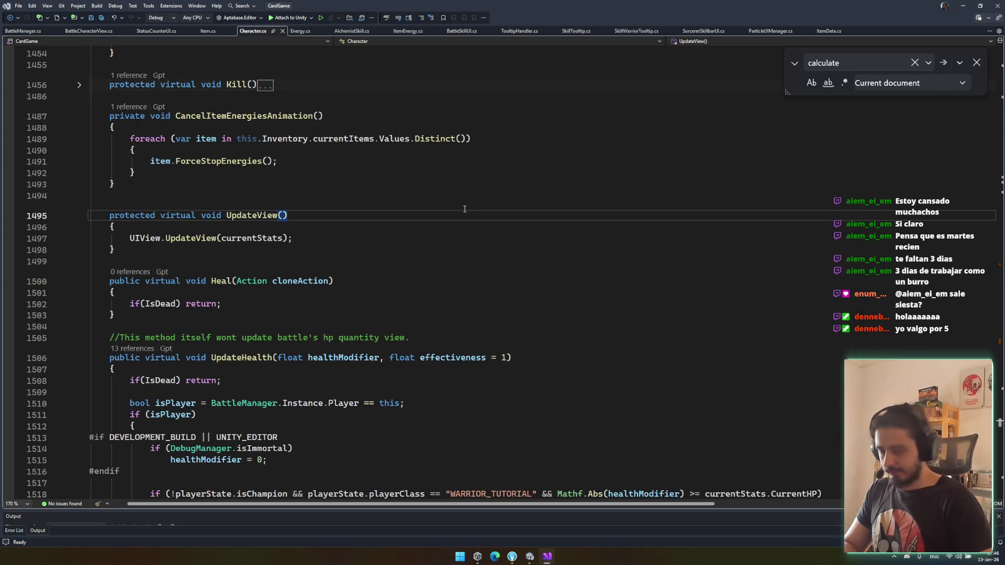
key(ctrl+t)
Step: Search the code for 'dynamic' and open DynamicBattleCamera.cs
text(dyn)
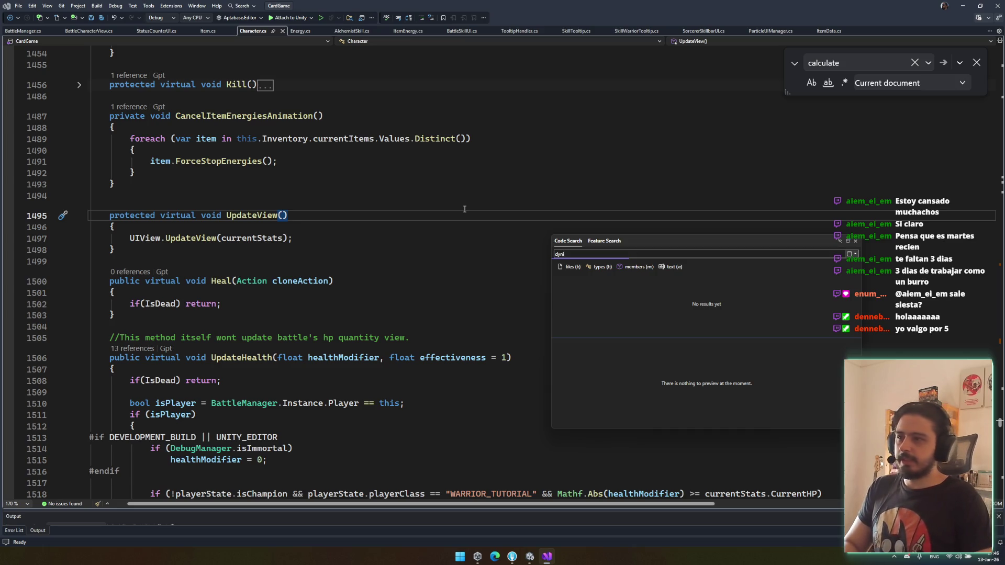
text(amic)
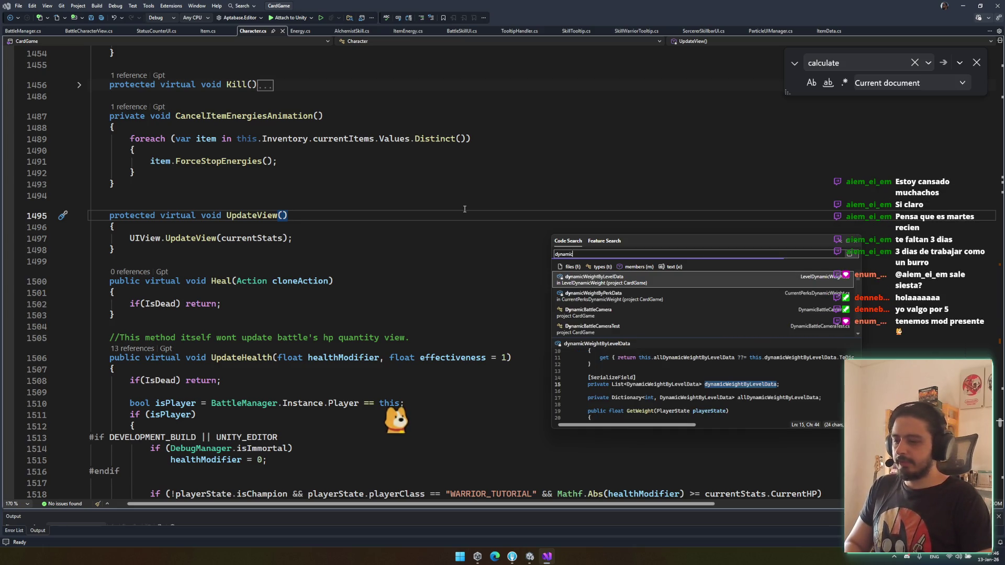
key(Down)
key(Down)
key(Down)
key(Up)
key(Return)
Step: Read through the camera movement code down to TeamsMovingCoroutine at line 156
scroll(468, 305, down, 5)
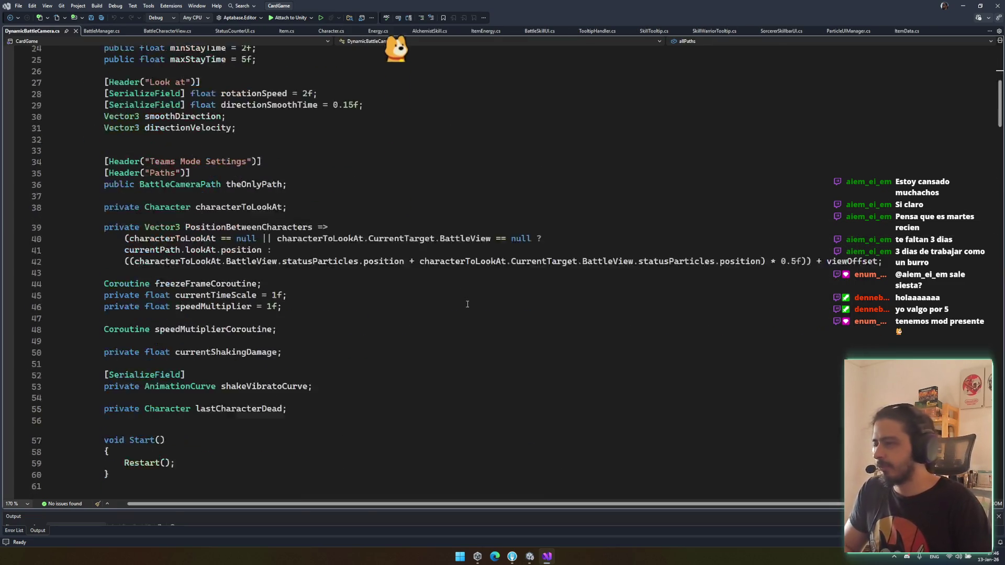
scroll(468, 306, down, 7)
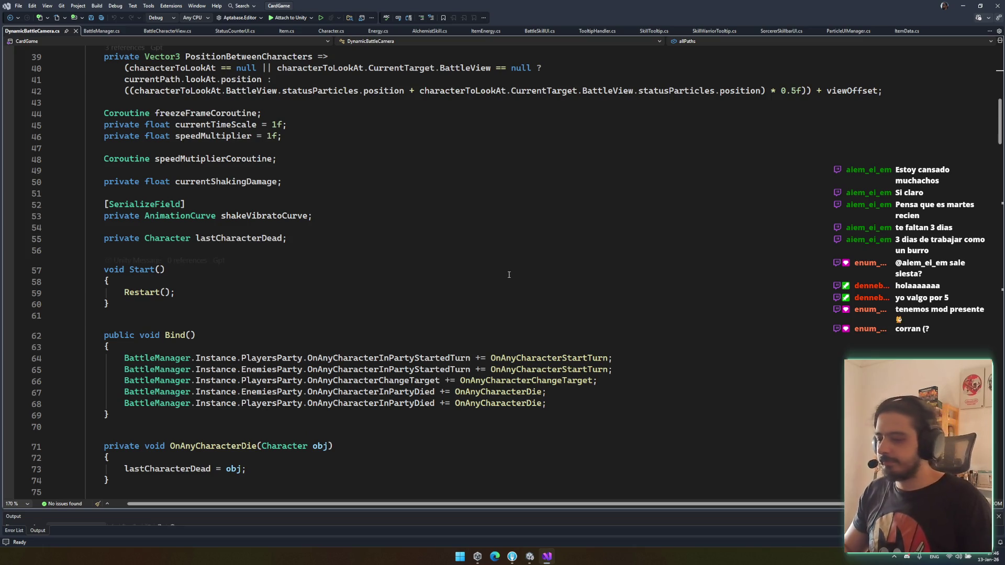
scroll(509, 275, down, 15)
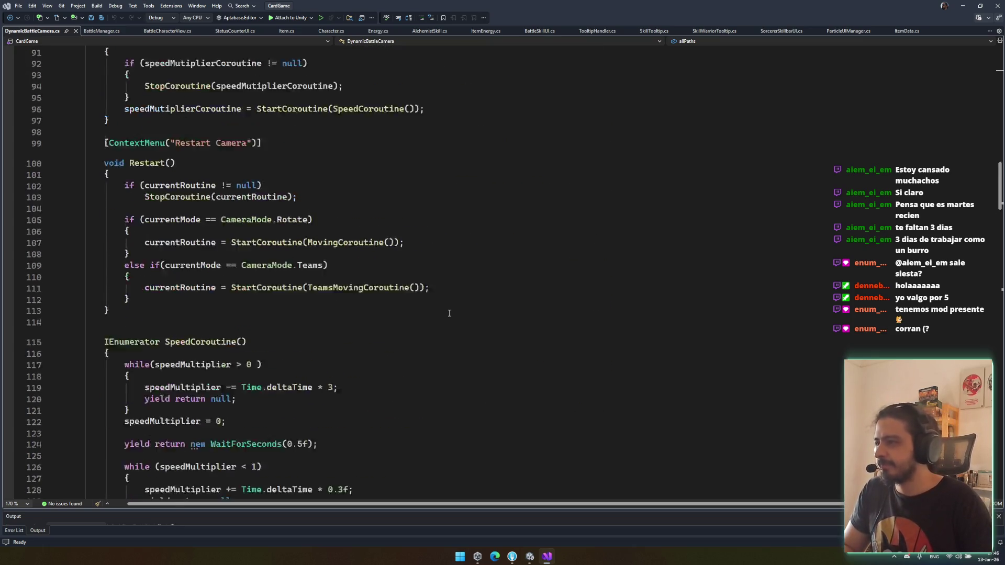
scroll(449, 314, down, 10)
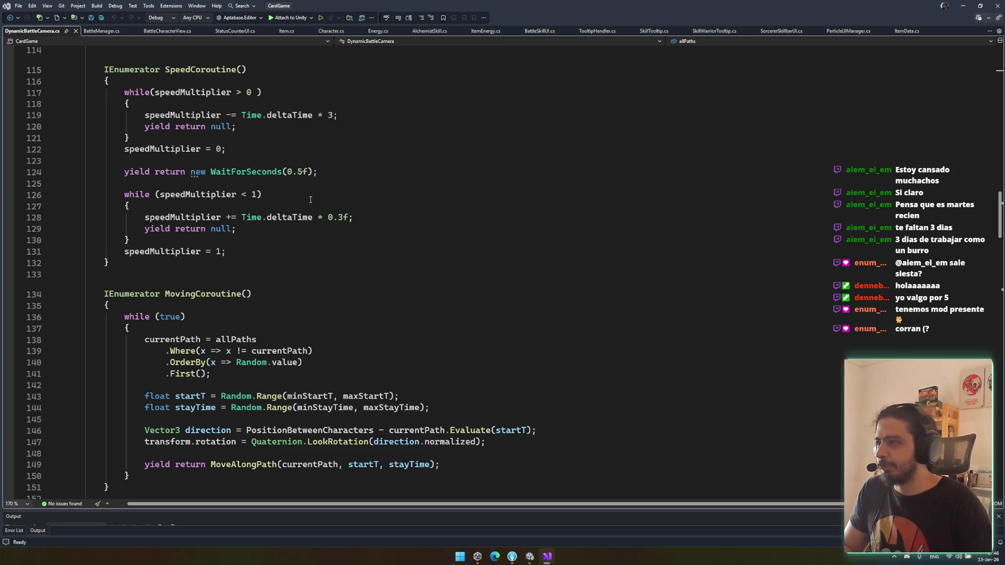
scroll(311, 202, up, 4)
scroll(293, 262, down, 9)
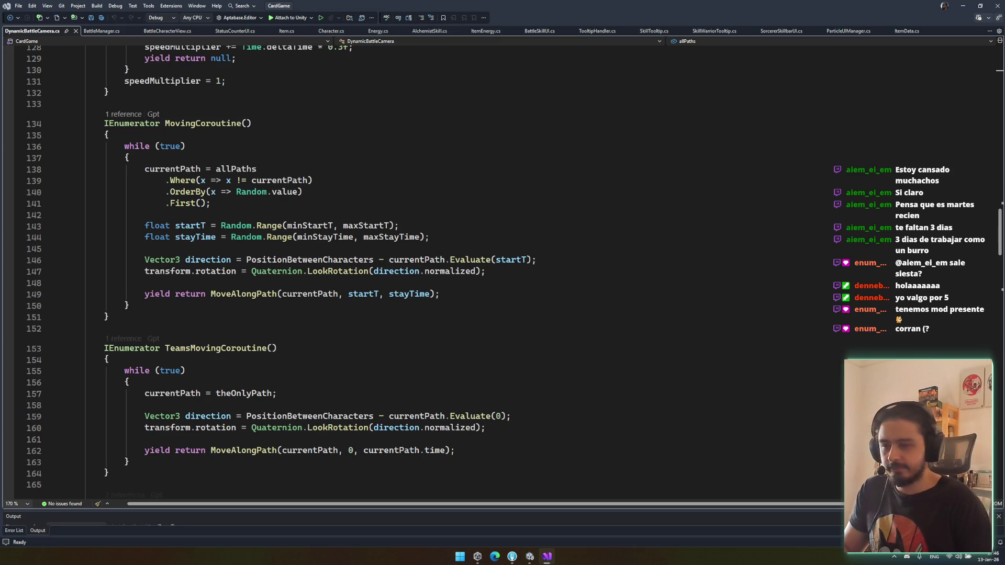
click(639, 381)
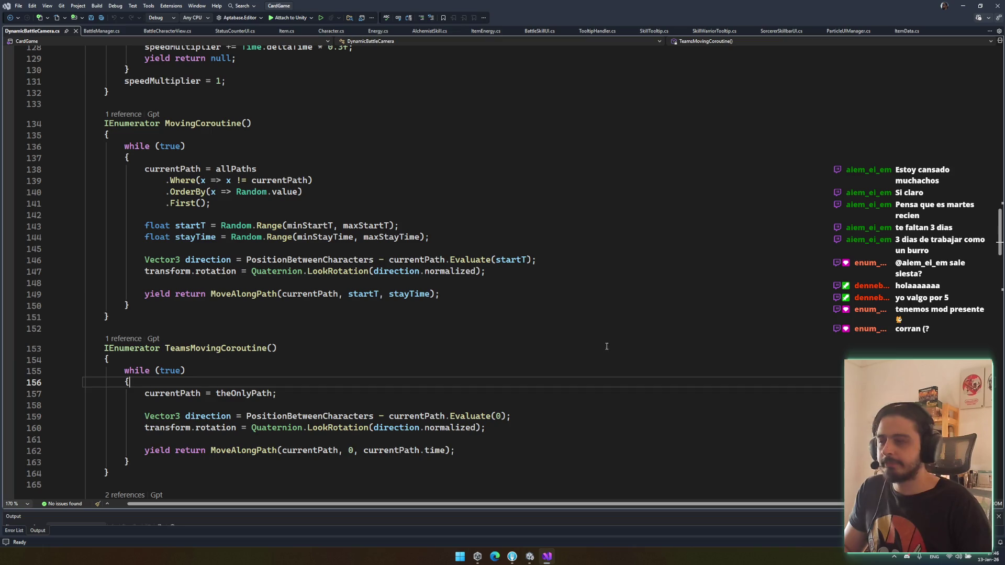
Step: Review OnDestroy, the FreezeFrame method and the PunchCamera method
scroll(634, 346, down, 15)
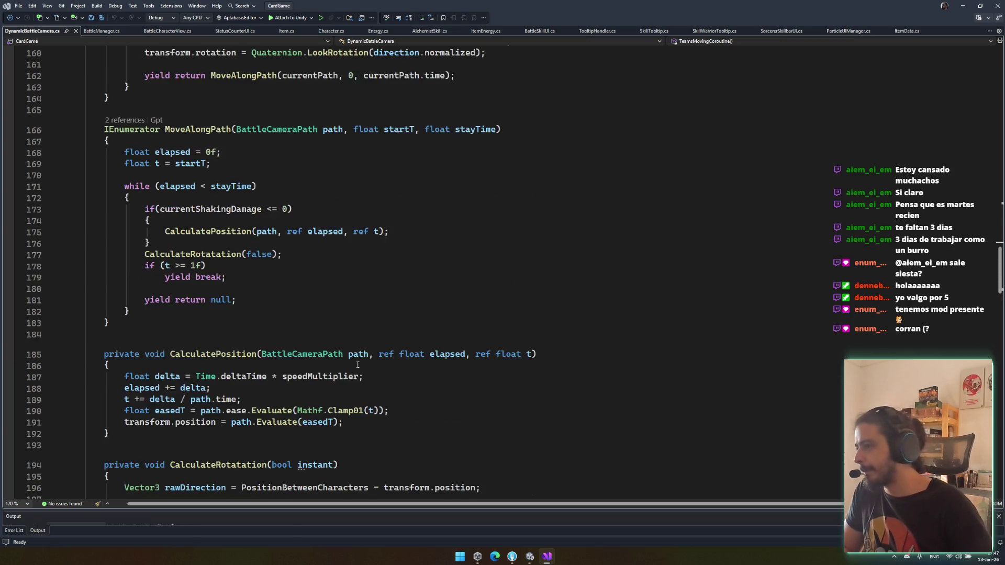
scroll(263, 406, down, 4)
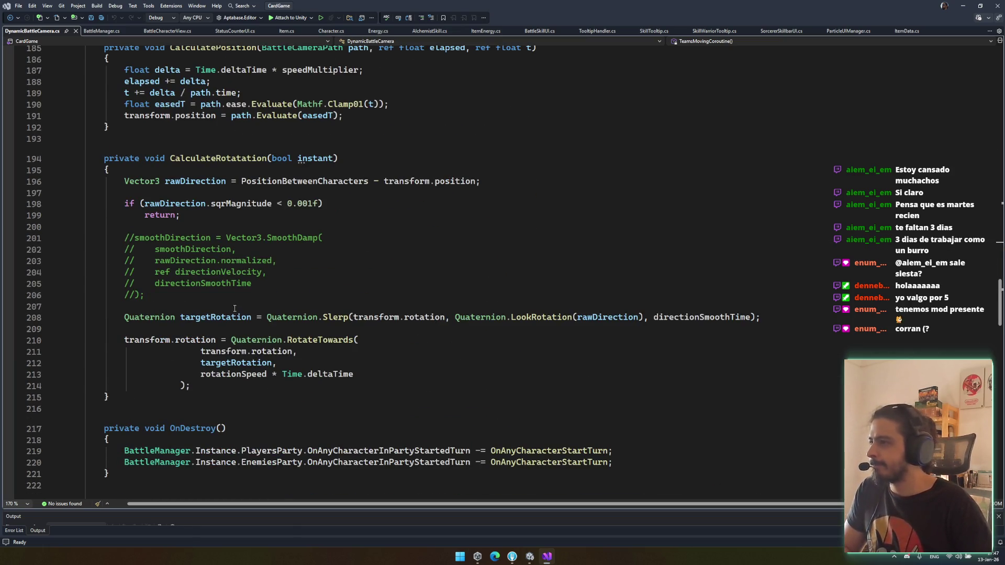
scroll(234, 309, down, 6)
drag(228, 224, 328, 271)
click(192, 301)
scroll(239, 276, down, 6)
drag(127, 176, 445, 186)
click(209, 231)
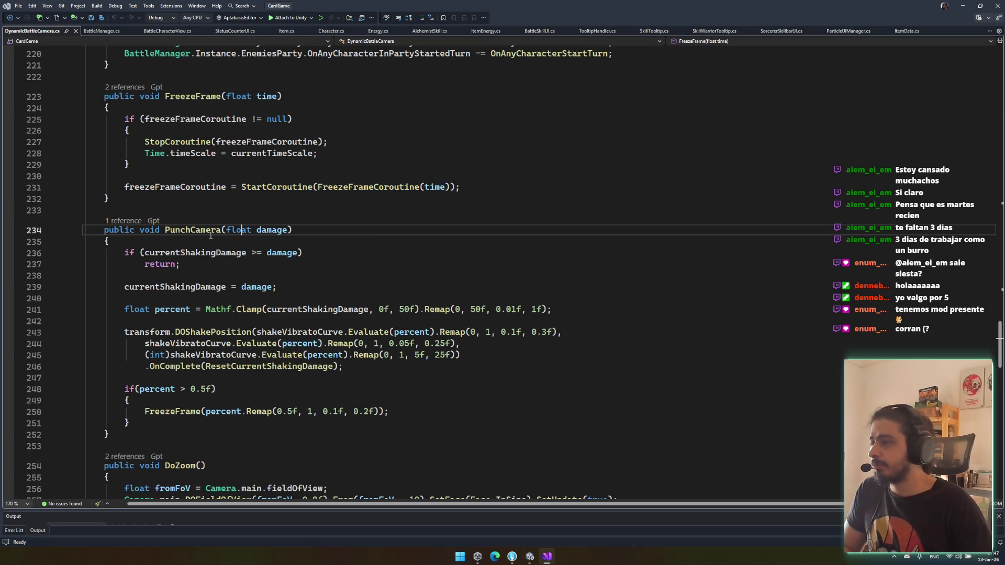
scroll(199, 261, down, 4)
mouse_move(196, 278)
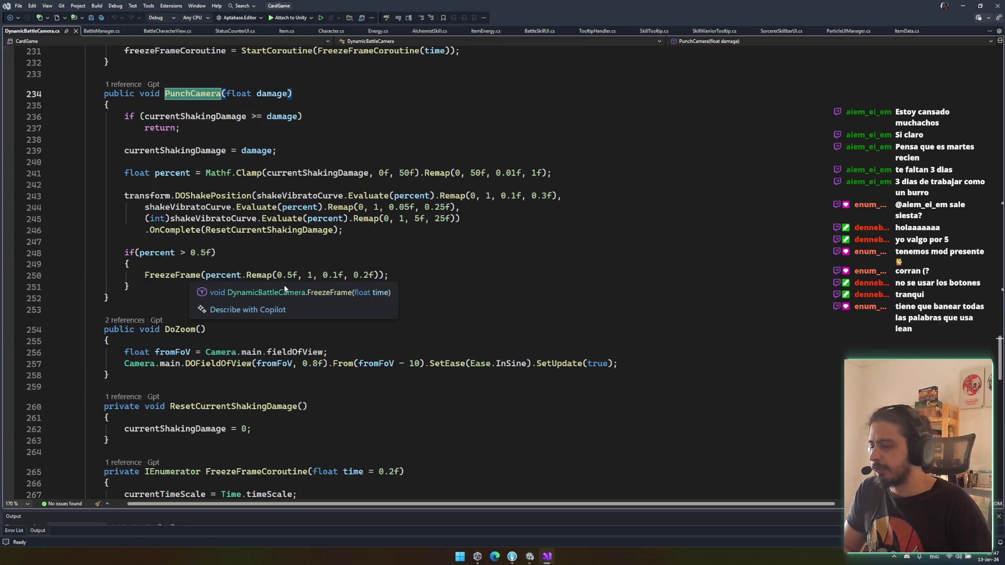
mouse_move(270, 277)
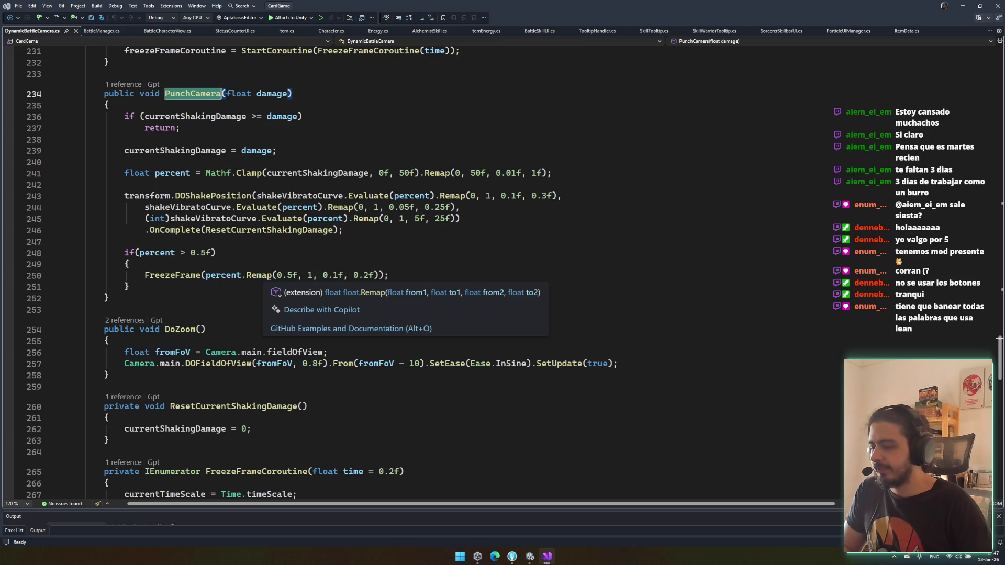
click(325, 219)
scroll(292, 318, down, 4)
scroll(292, 317, up, 3)
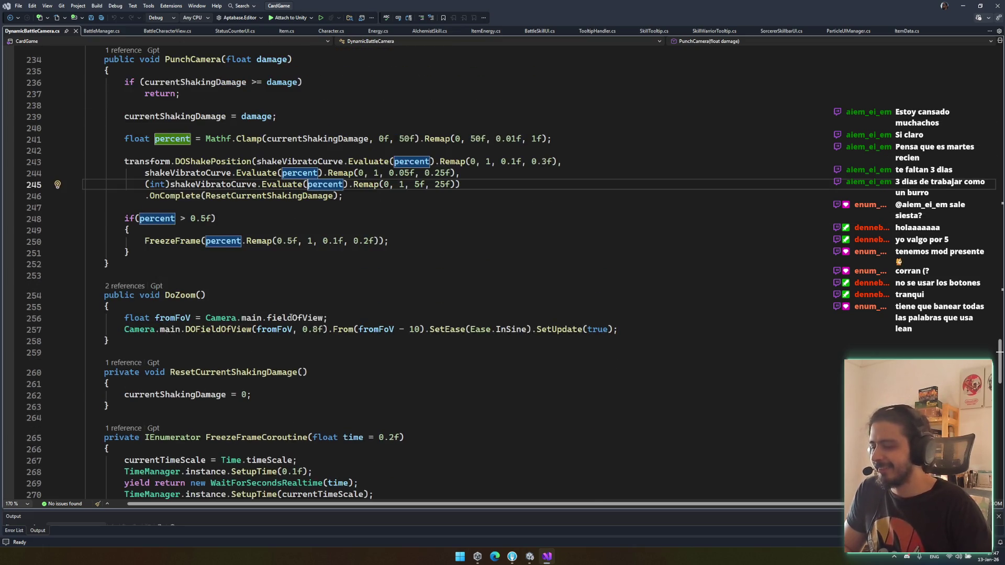
scroll(348, 322, up, 2)
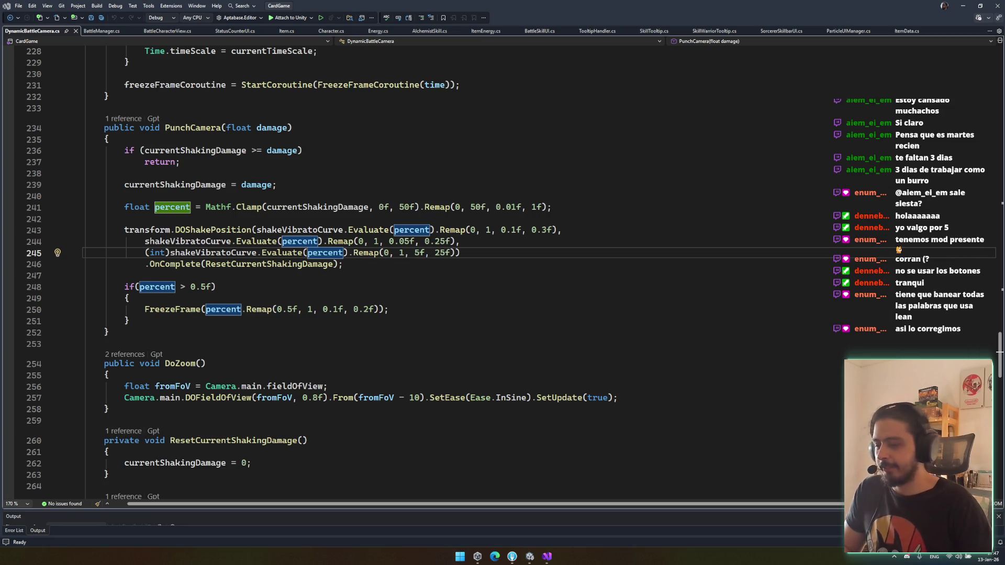
click(267, 409)
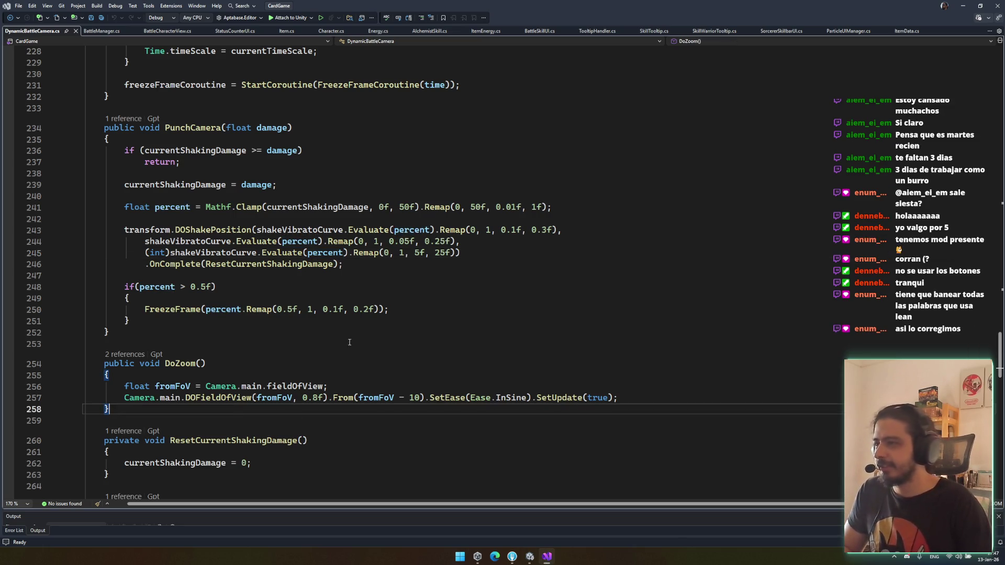
scroll(254, 379, down, 3)
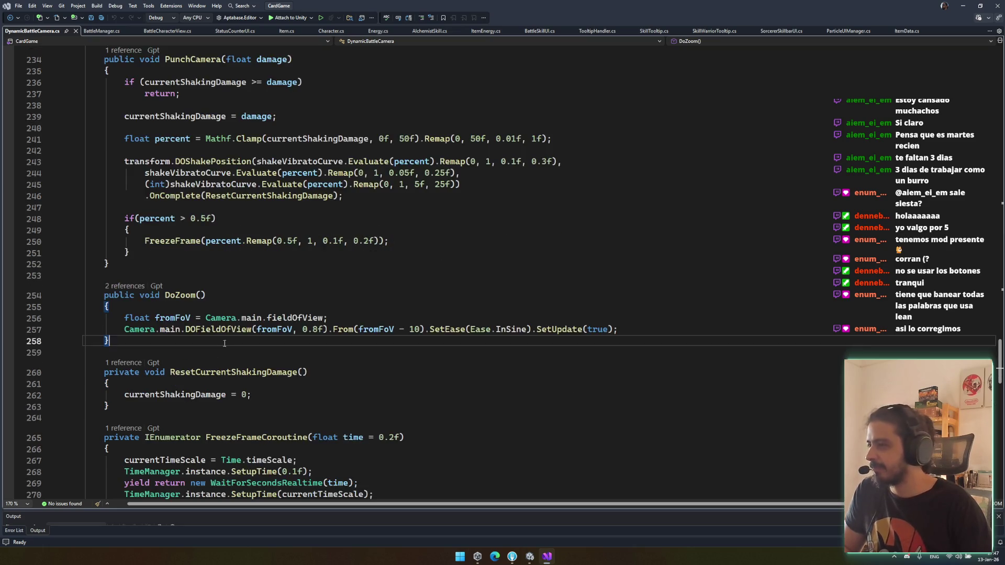
scroll(241, 333, up, 4)
scroll(203, 155, down, 8)
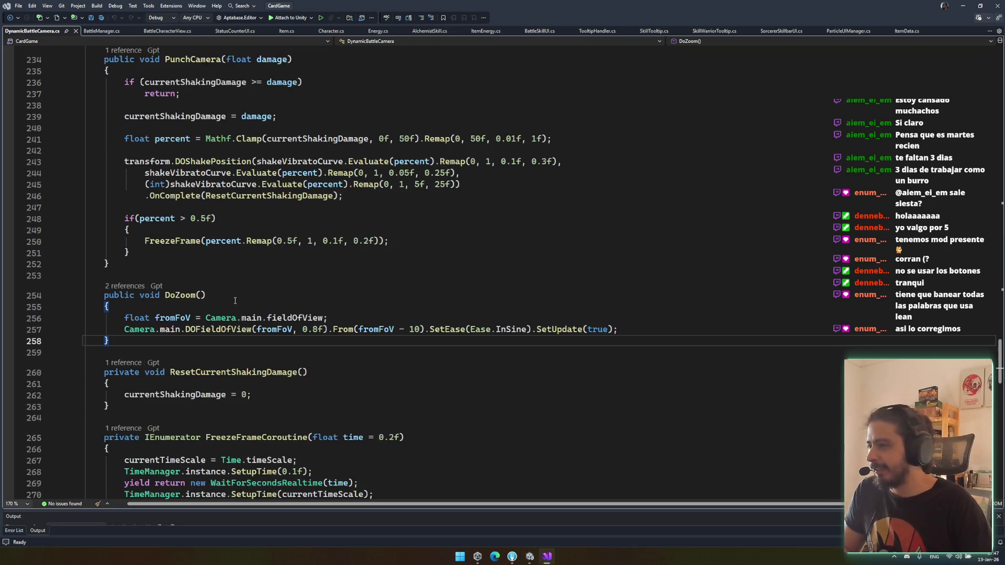
scroll(241, 225, up, 1)
click(241, 225)
click(241, 236)
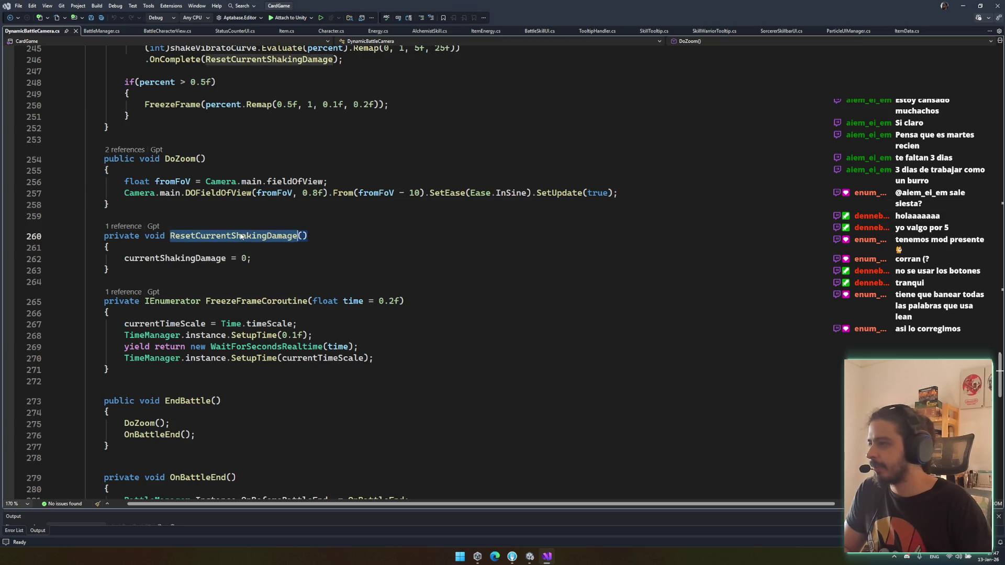
scroll(257, 252, up, 11)
click(184, 200)
click(119, 190)
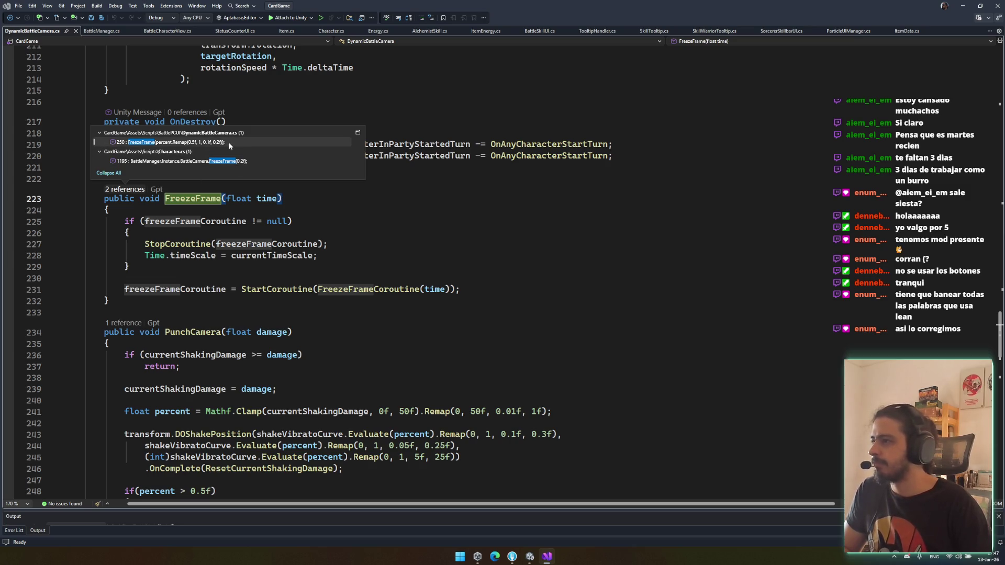
double_click(228, 142)
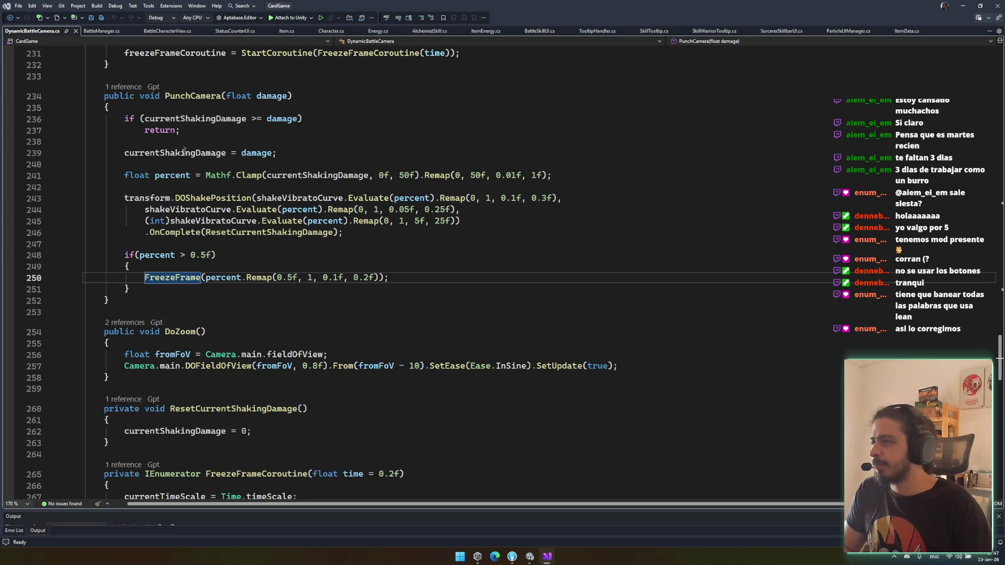
scroll(297, 239, up, 2)
click(223, 344)
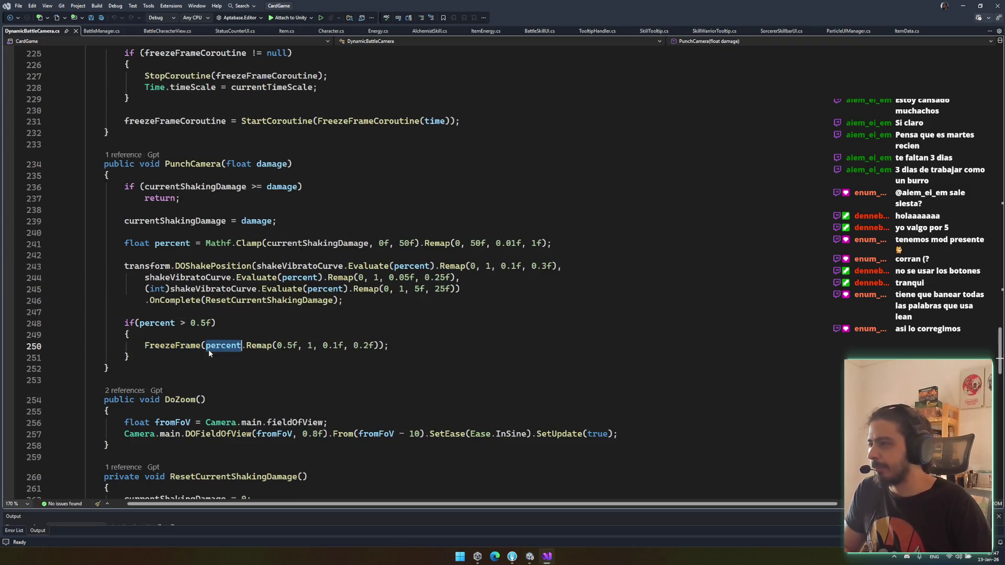
scroll(214, 260, up, 2)
click(128, 223)
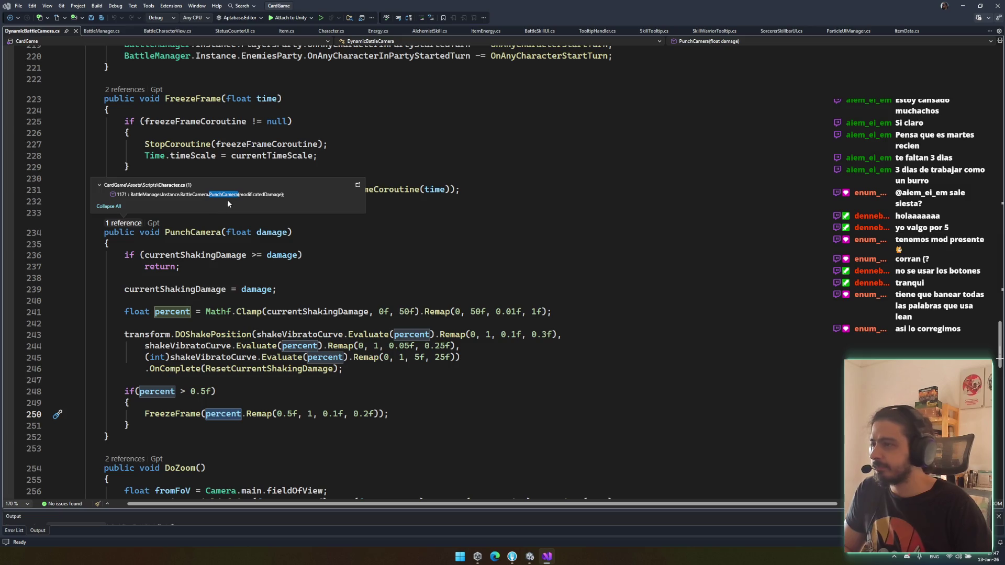
double_click(225, 196)
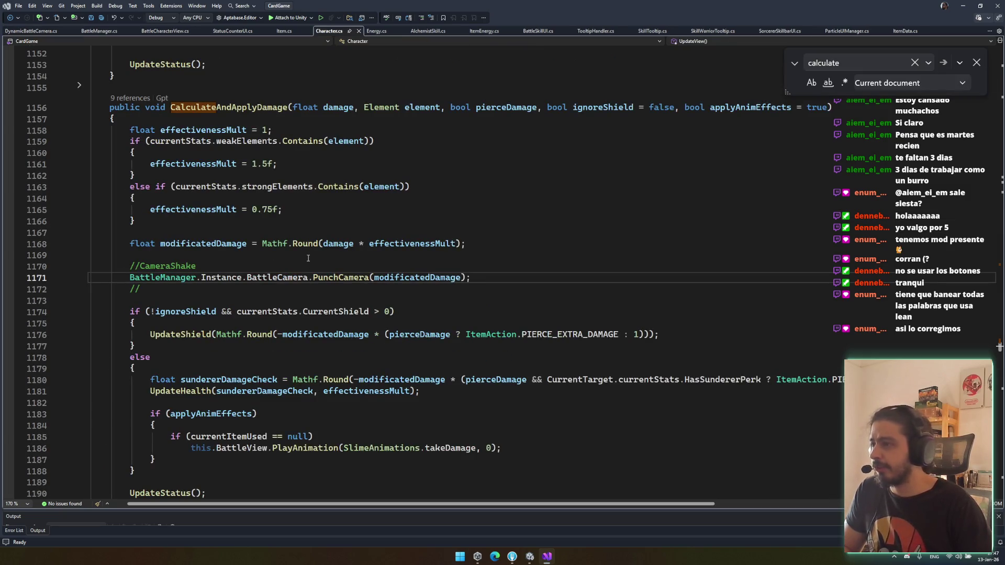
key(ctrl+minus)
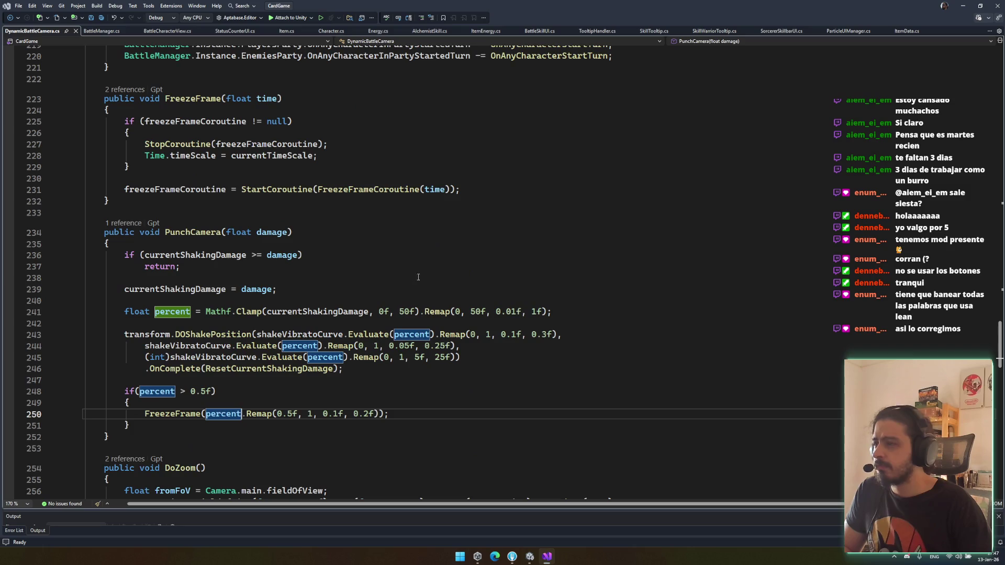
click(379, 191)
double_click(175, 189)
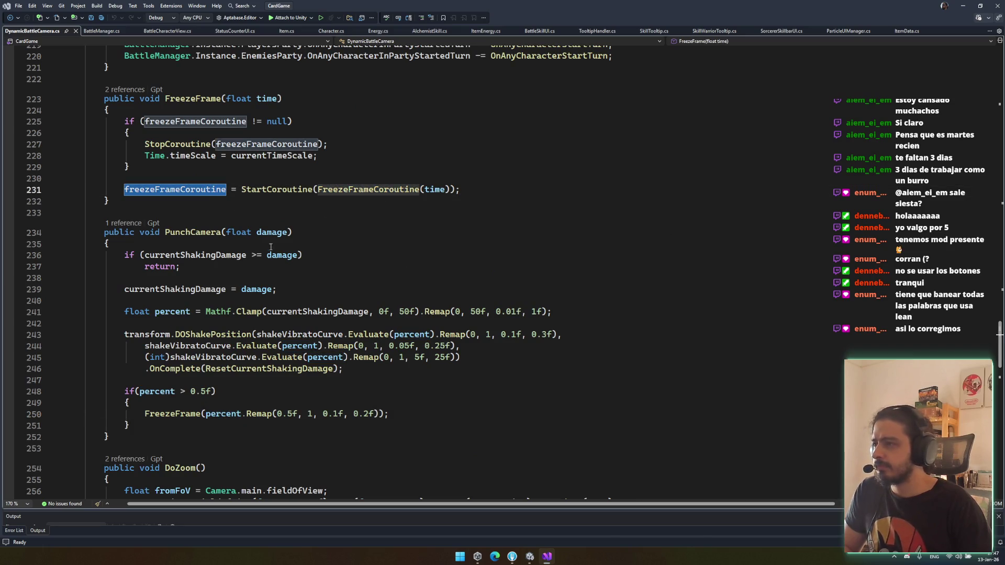
click(191, 234)
click(123, 223)
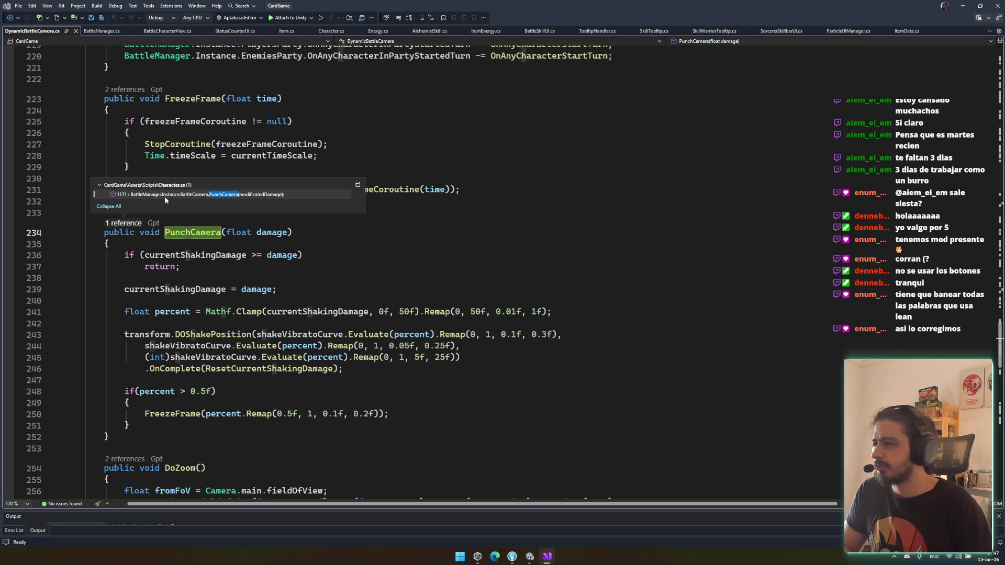
click(146, 335)
scroll(142, 298, down, 5)
scroll(142, 299, down, 4)
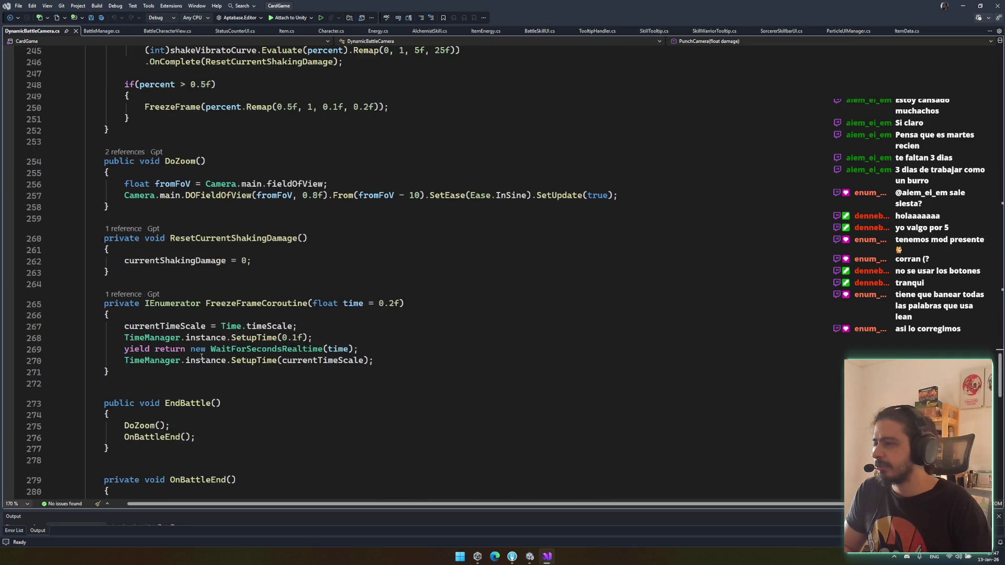
scroll(179, 318, down, 3)
click(180, 318)
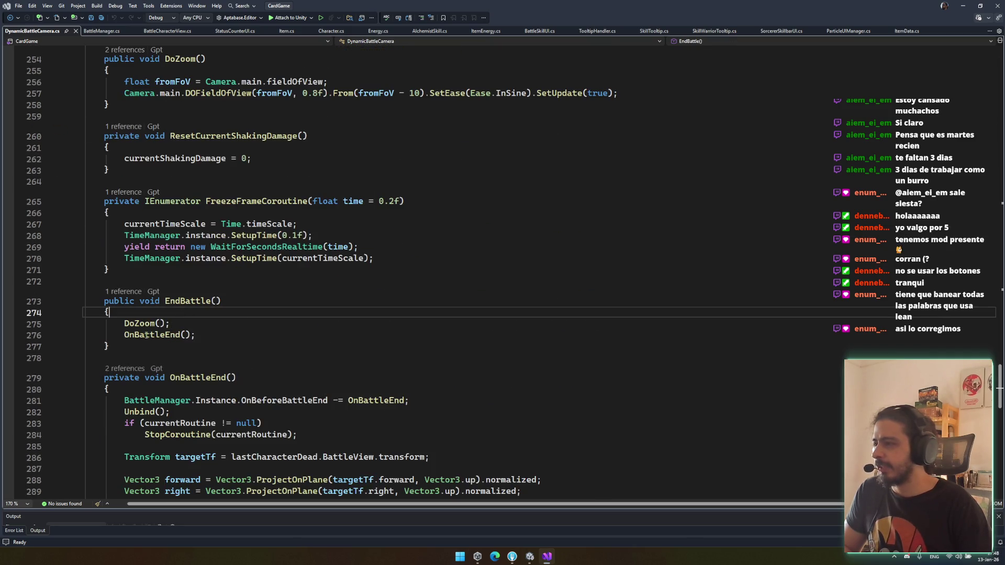
scroll(180, 317, down, 2)
click(206, 378)
click(345, 359)
Step: Add 'if (freezeFrameCoroutine != null) StopCoroutine(freezeFrameCoroutine);' to OnBattleEnd and save
click(356, 365)
key(Return)
text(if(freezeFrameCoroutine != null)
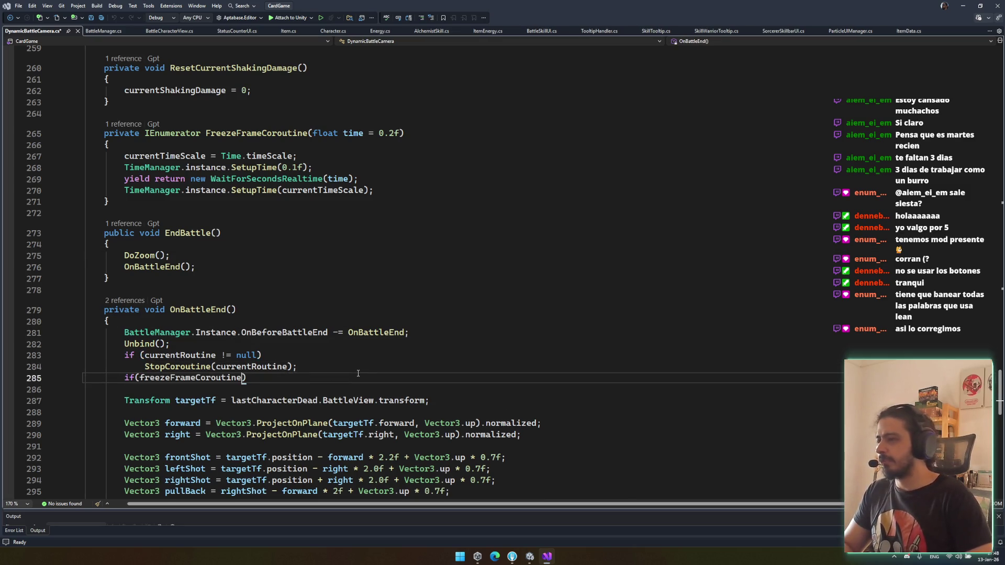
key(Return)
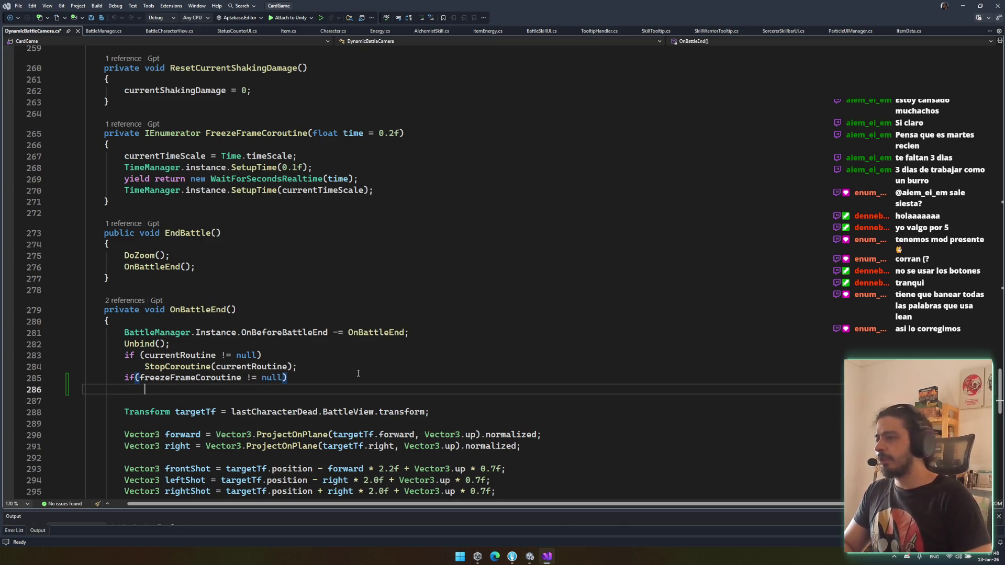
text(Stop()
key(ctrl+BackSpace)
key(ctrl+BackSpace)
text(top)
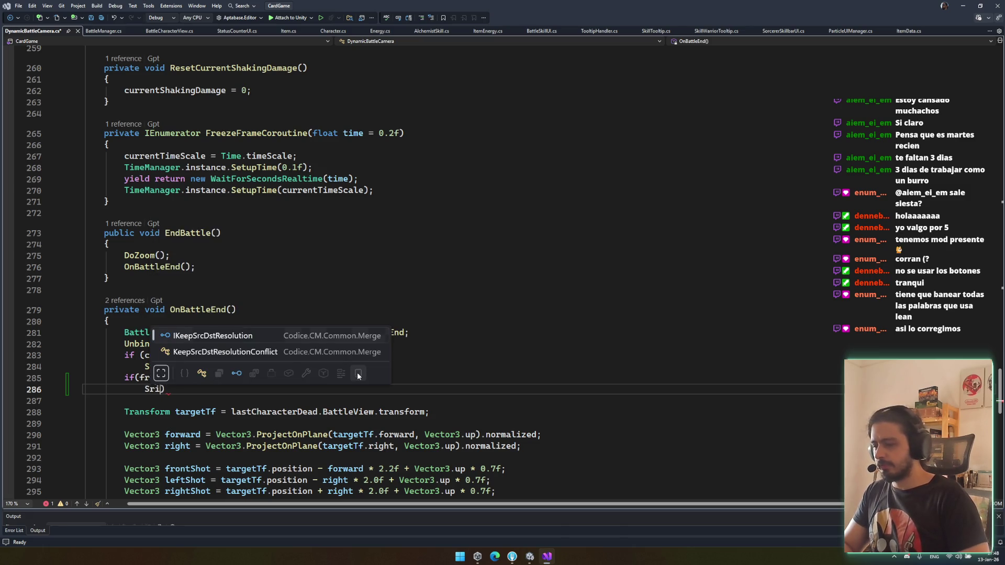
key(Down)
key(Tab)
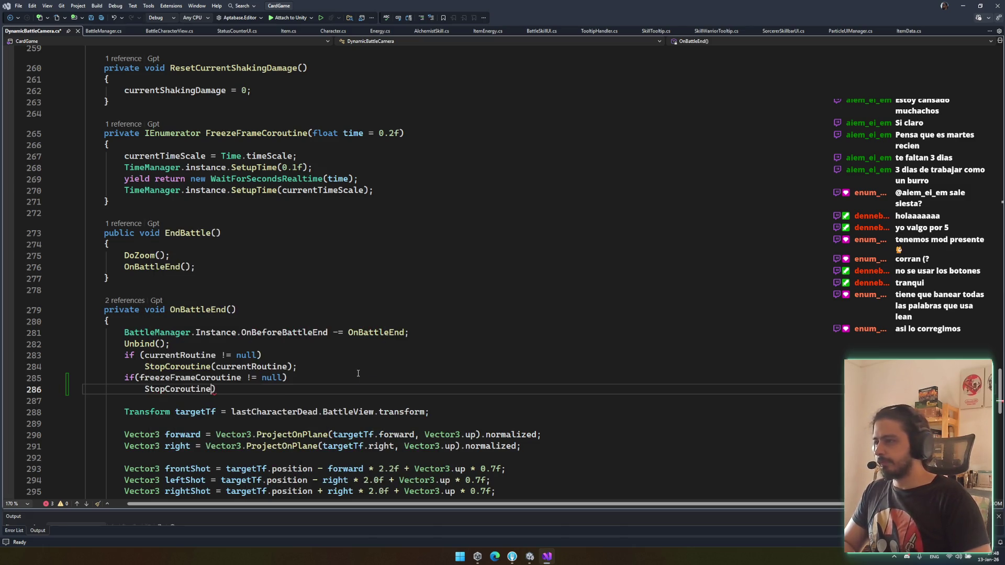
text((freezeFrameCoroutine);)
key(ctrl+s)
Step: Check where freezeFrameCoroutine is used further down the script
scroll(358, 373, down, 3)
double_click(286, 287)
scroll(283, 367, down, 4)
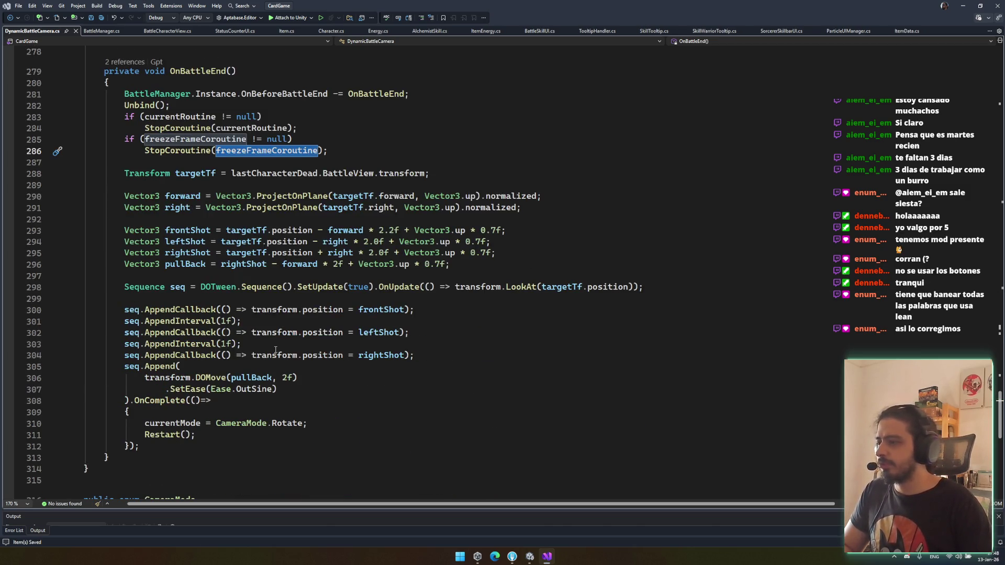
scroll(275, 350, down, 2)
mouse_move(126, 184)
mouse_down()
mouse_move(251, 287)
mouse_move(308, 355)
mouse_up()
click(326, 356)
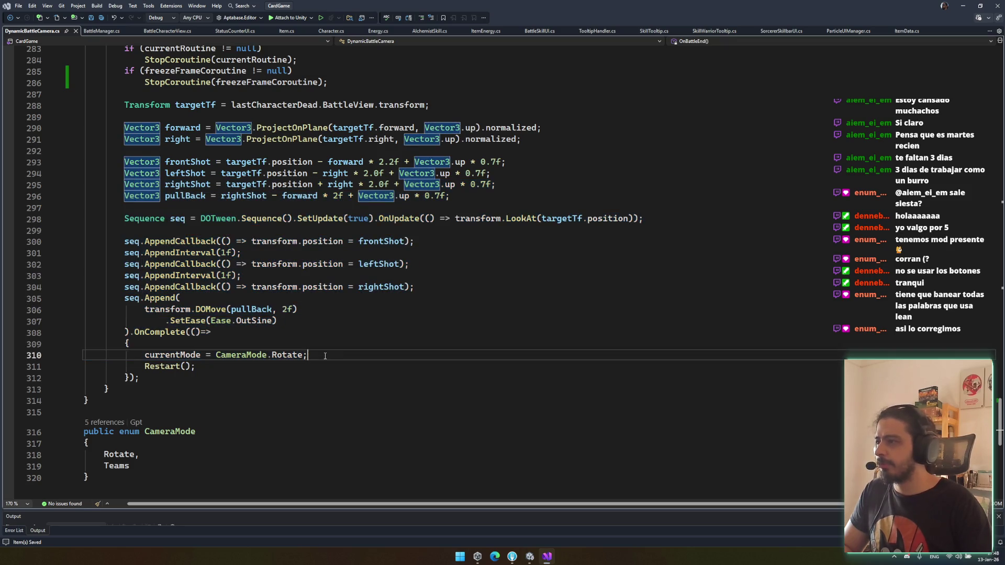
scroll(325, 356, up, 1)
drag(124, 162, 126, 264)
click(246, 310)
scroll(365, 274, up, 2)
Step: Review the new freezeFrameCoroutine stop check beside the currentRoutine check
click(319, 176)
click(383, 182)
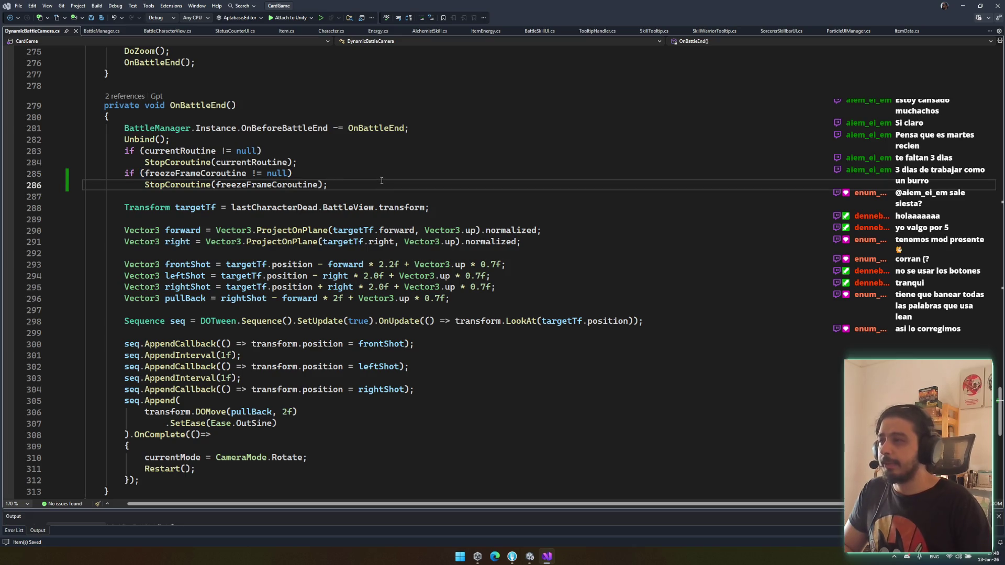
drag(381, 181, 460, 152)
click(493, 166)
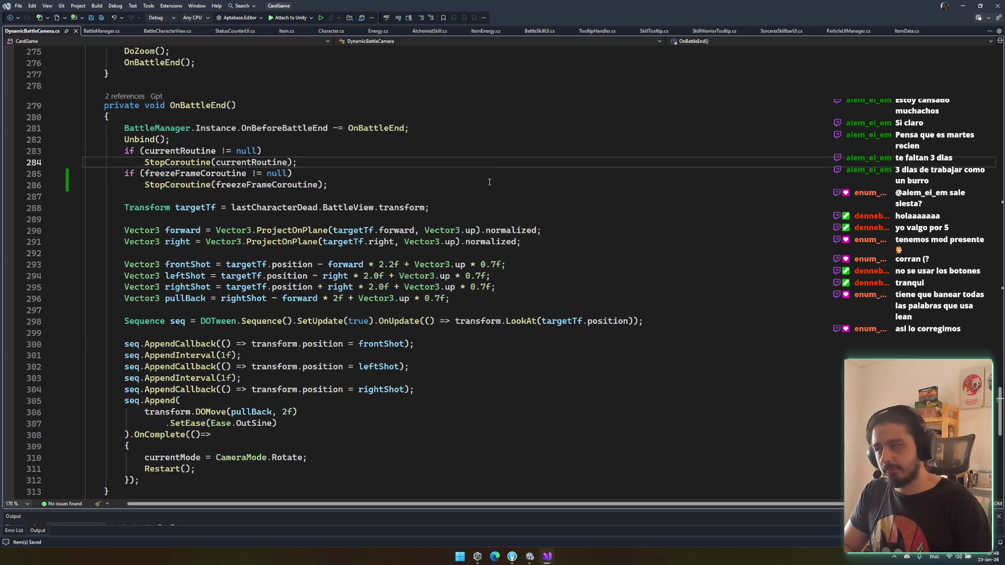
Step: Find EndBattle's callers and open its call in BattleManager.cs
scroll(491, 179, up, 4)
click(180, 164)
click(115, 156)
double_click(218, 127)
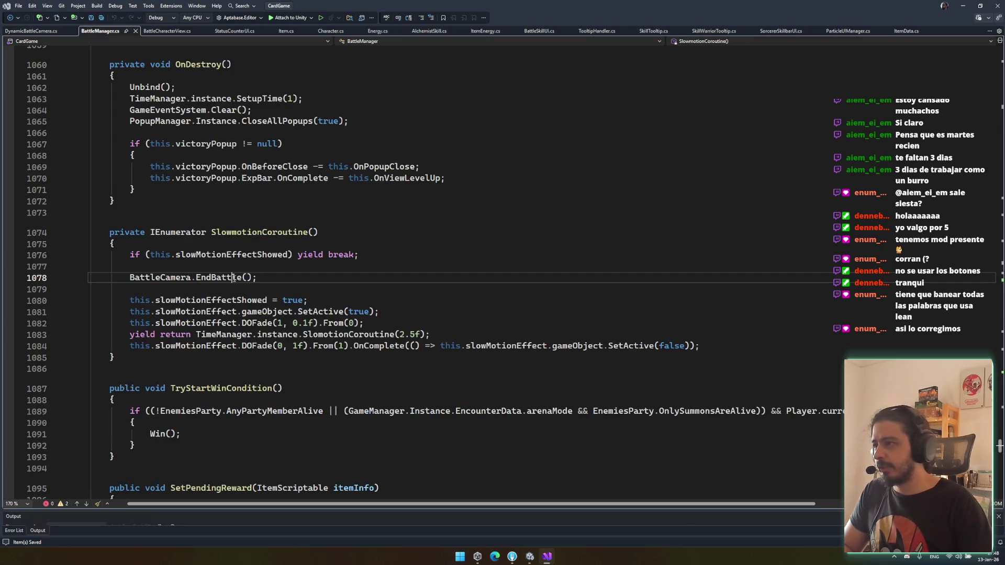
Step: Review slowMotionEffectShowed and the BattleCamera.EndBattle call in BattleManager.cs
click(262, 232)
double_click(248, 255)
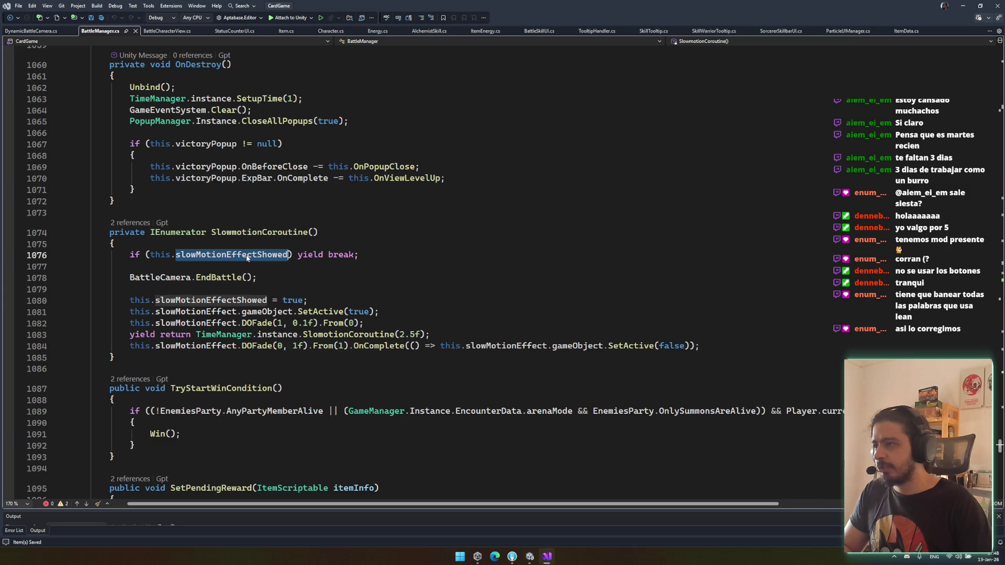
click(218, 277)
click(194, 323)
mouse_move(130, 277)
mouse_down()
mouse_move(265, 288)
mouse_move(295, 279)
mouse_up()
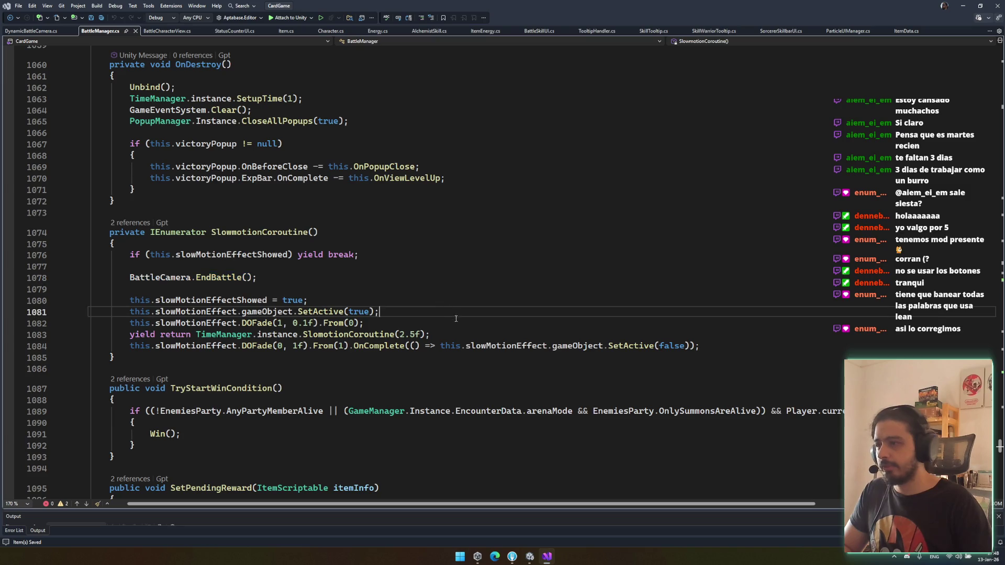
drag(89, 266, 312, 282)
click(312, 282)
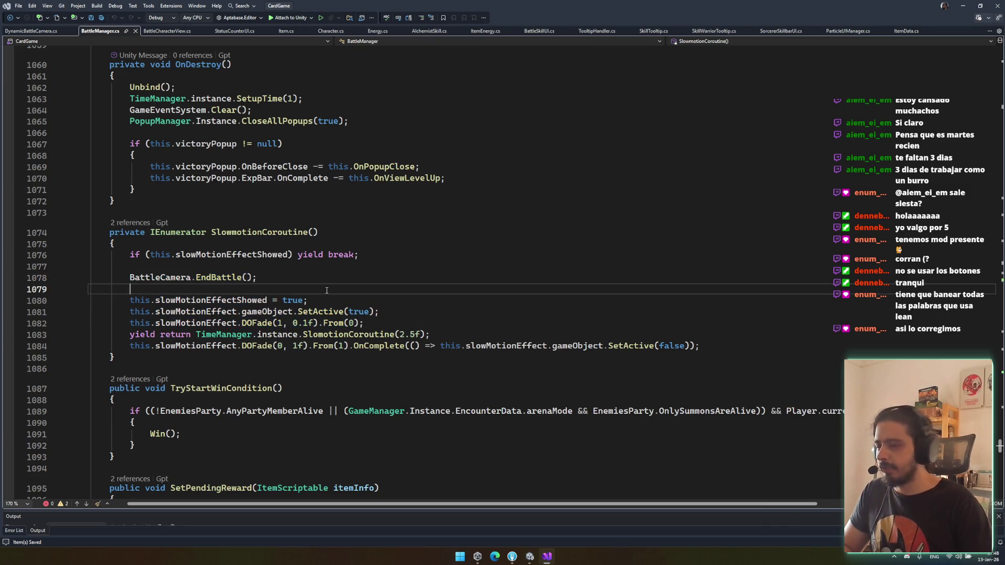
click(365, 312)
drag(130, 300, 246, 323)
click(309, 300)
scroll(410, 309, down, 4)
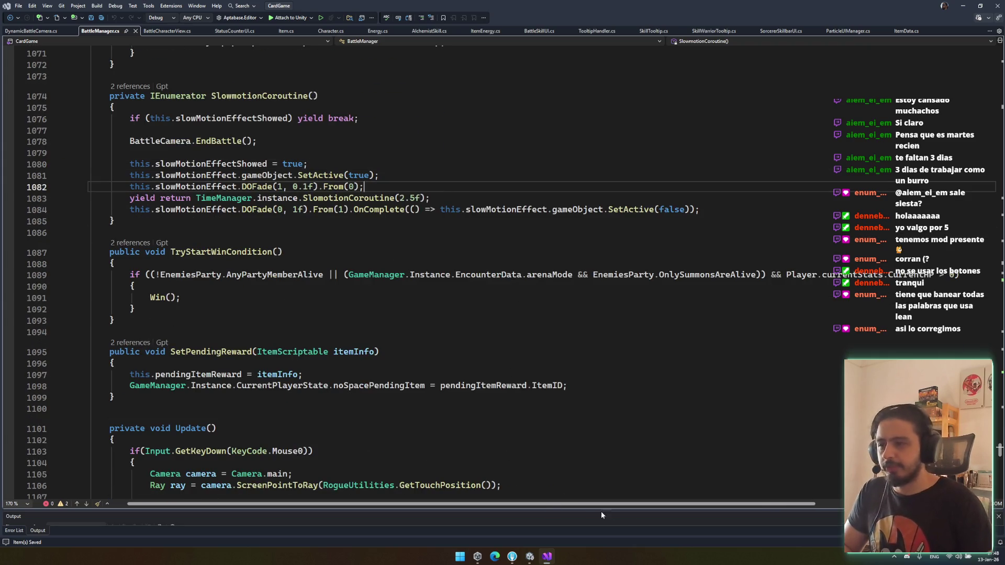
Step: Run the game in Unity's play mode, then return to BattleCharacterView.cs
click(530, 556)
click(541, 24)
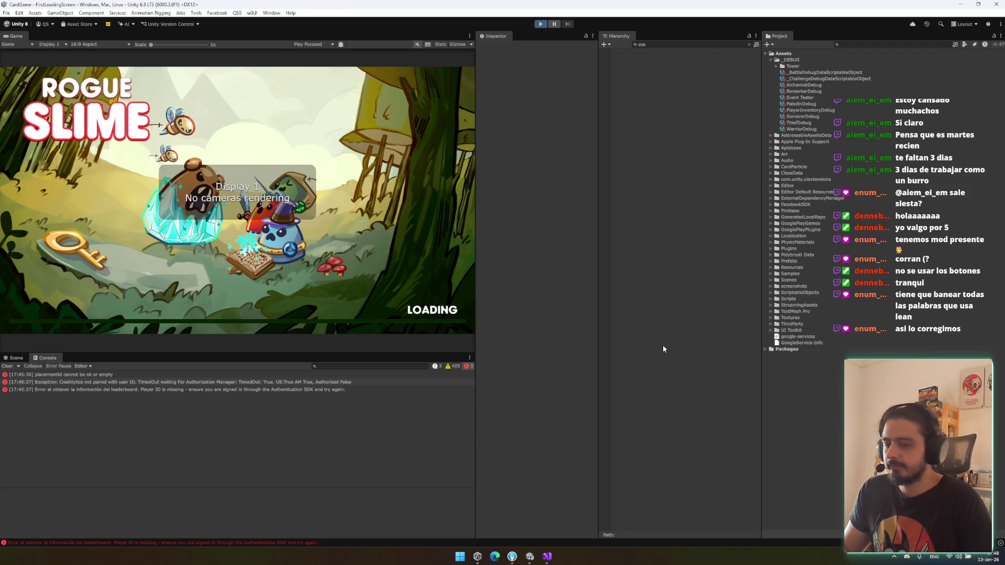
key(alt+Tab)
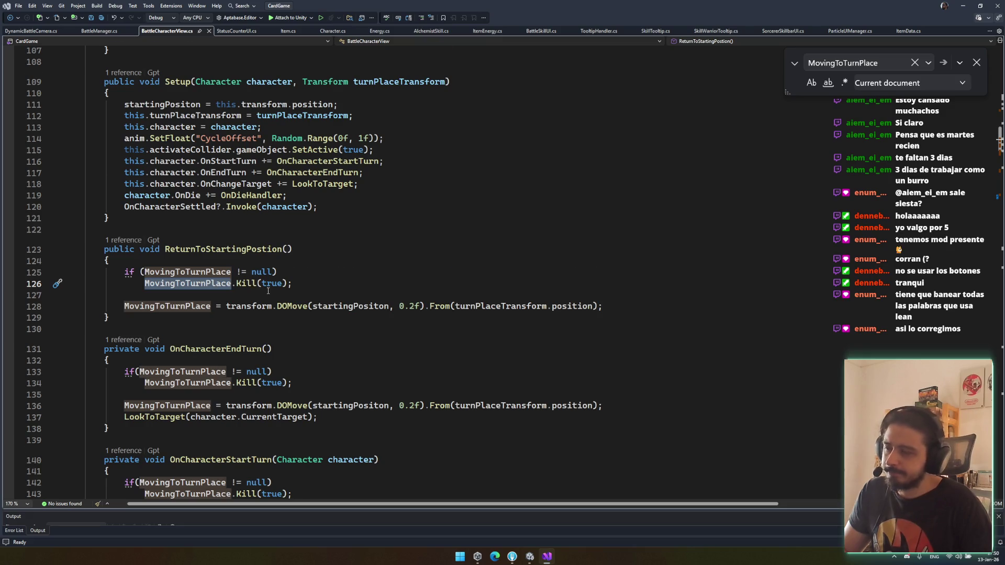
Step: Scroll through the turn handlers and examine the CurrentHP early-return check on line 145
scroll(367, 262, down, 2)
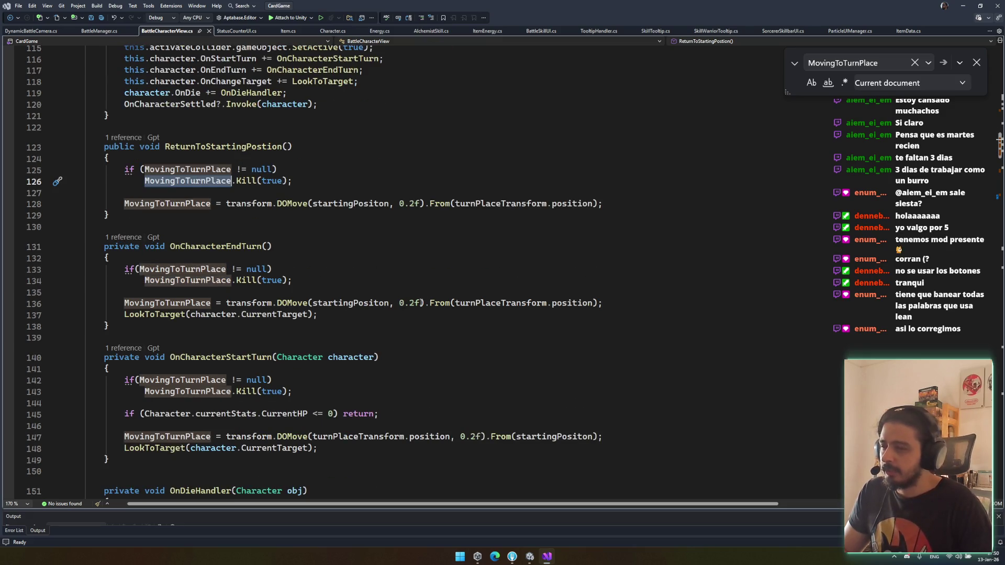
scroll(422, 302, down, 8)
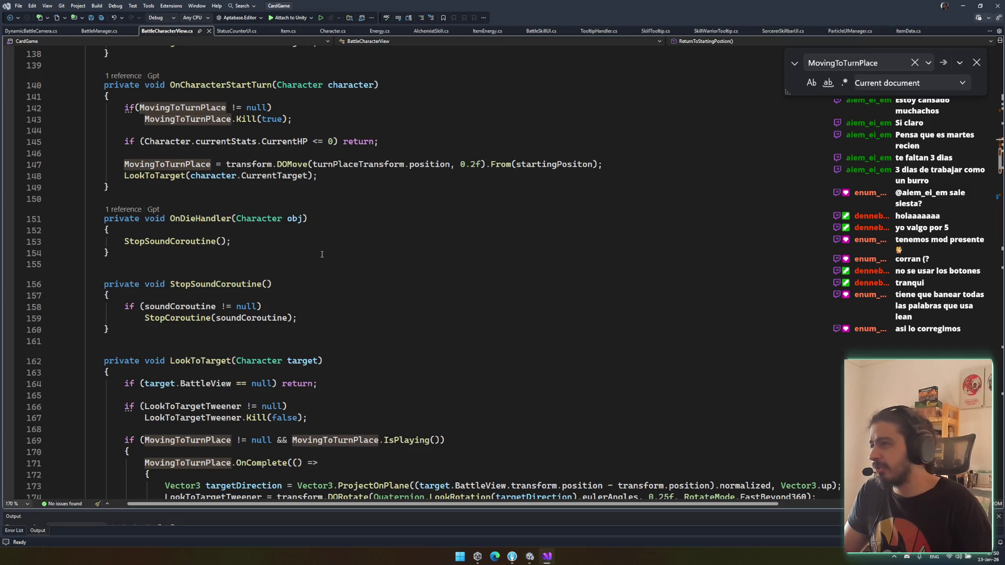
scroll(325, 257, down, 5)
scroll(219, 144, up, 5)
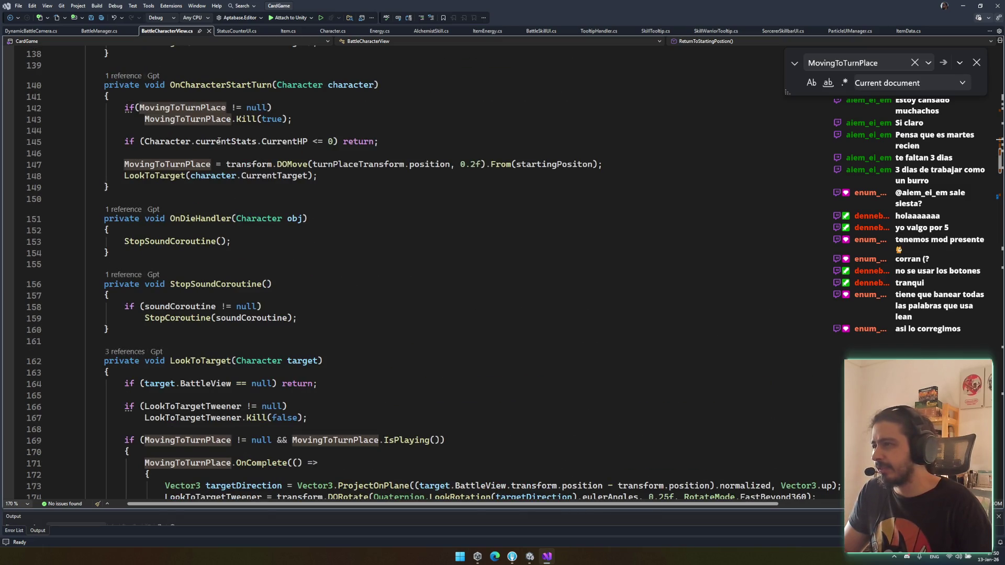
scroll(220, 144, up, 3)
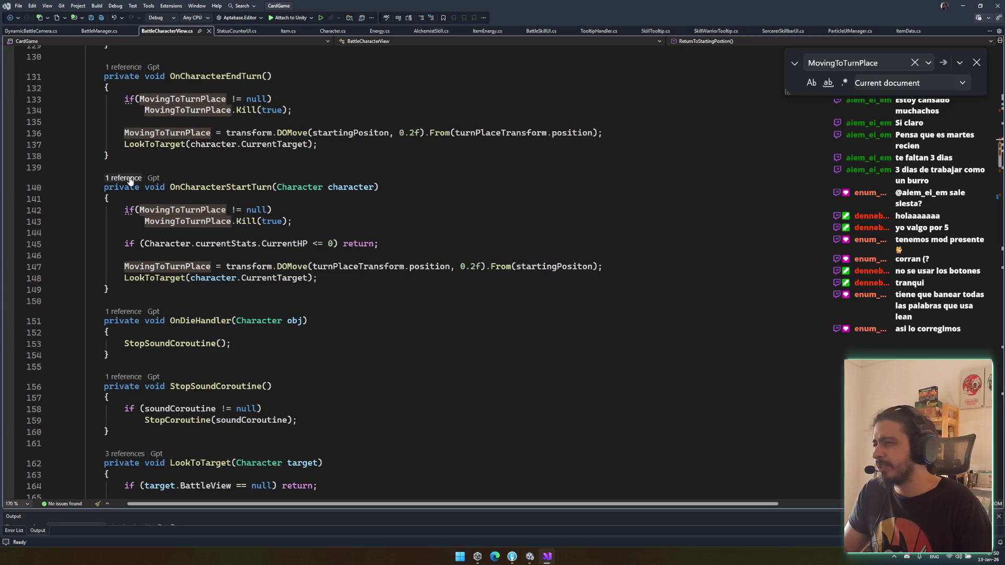
click(105, 168)
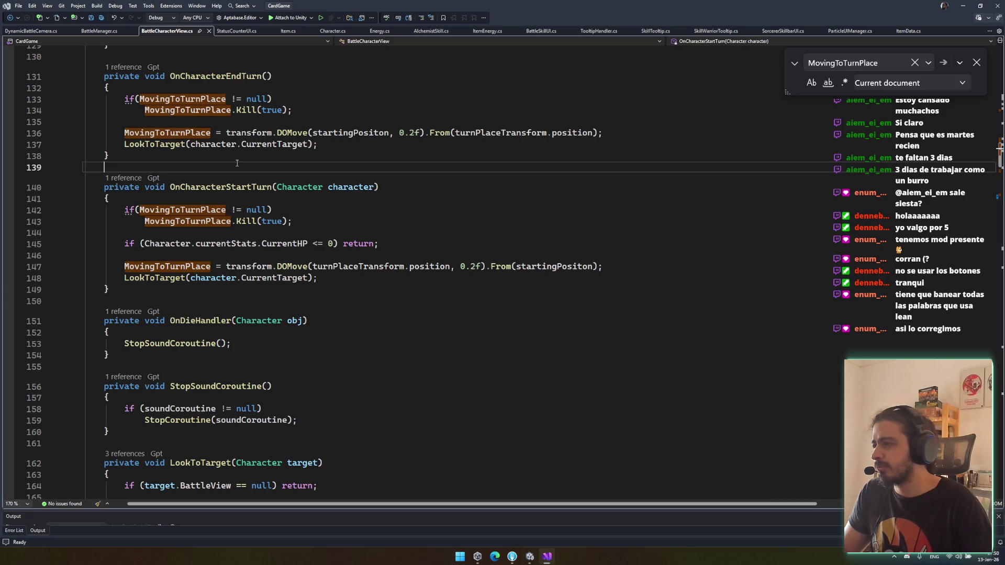
key(Escape)
click(282, 209)
drag(378, 244, 122, 246)
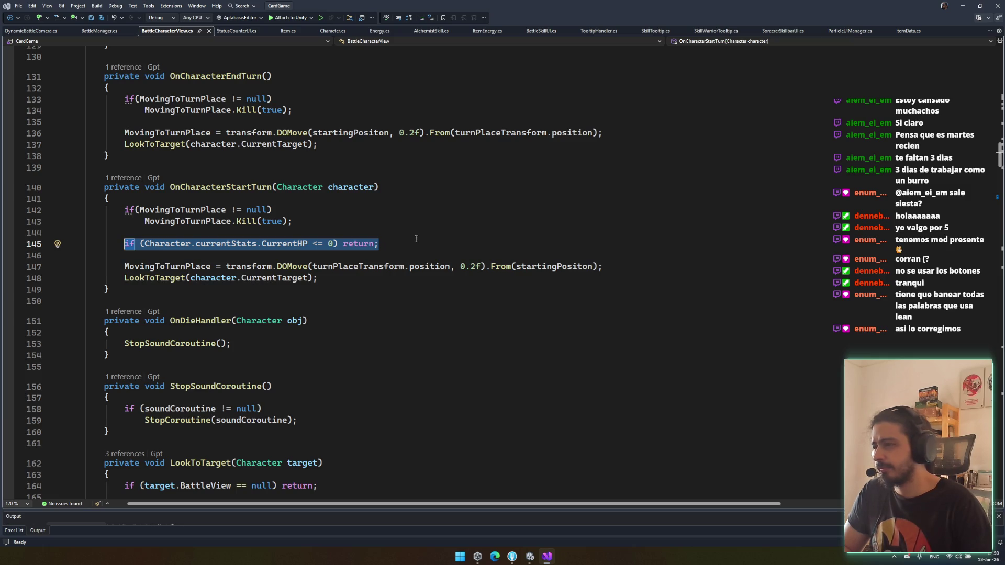
click(285, 244)
click(288, 266)
click(548, 255)
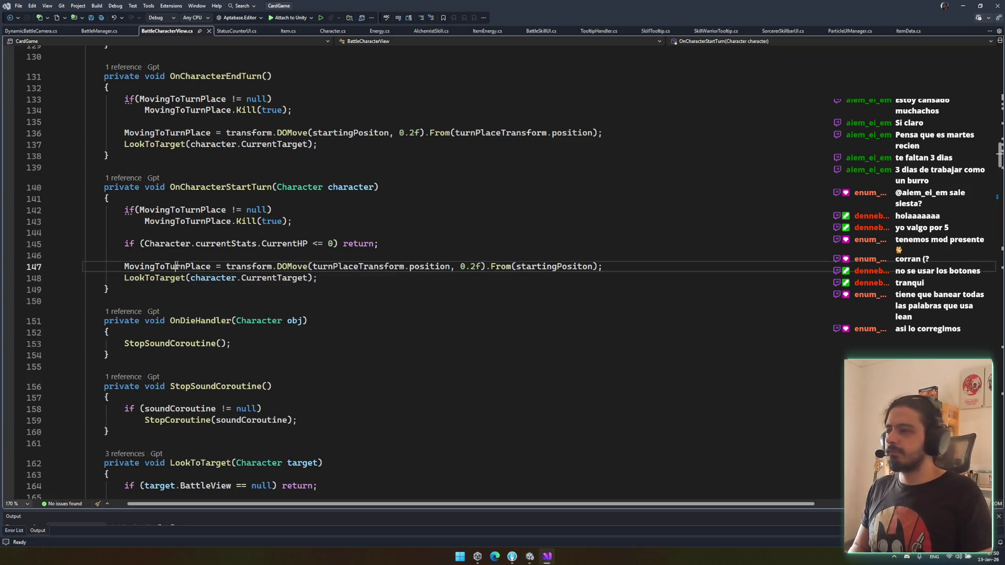
Step: Step through the MovingToTurnPlace matches down to the one inside Die()
click(173, 267)
scroll(301, 323, down, 12)
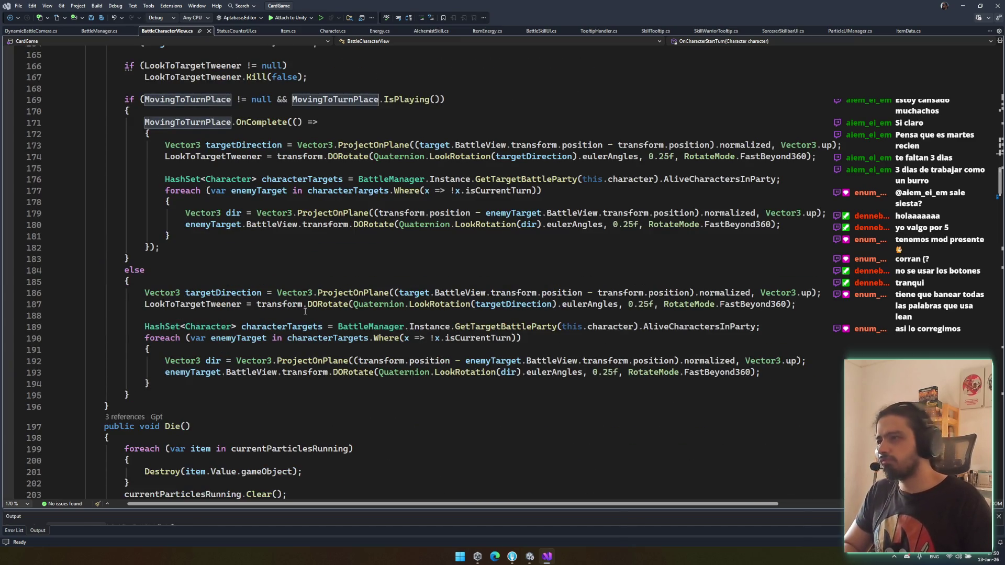
key(ctrl+f)
key(Return)
key(Return)
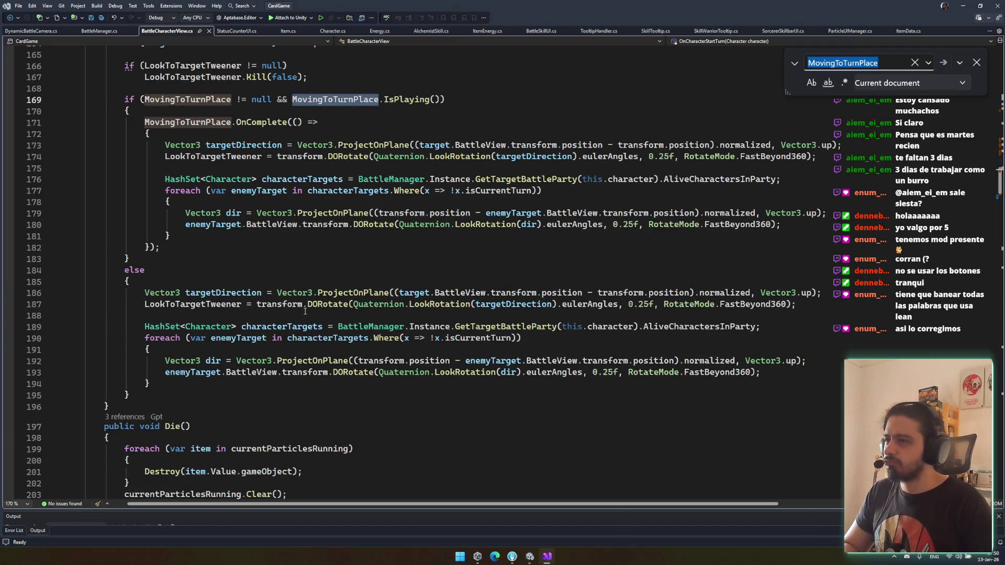
key(Return)
key(Return)
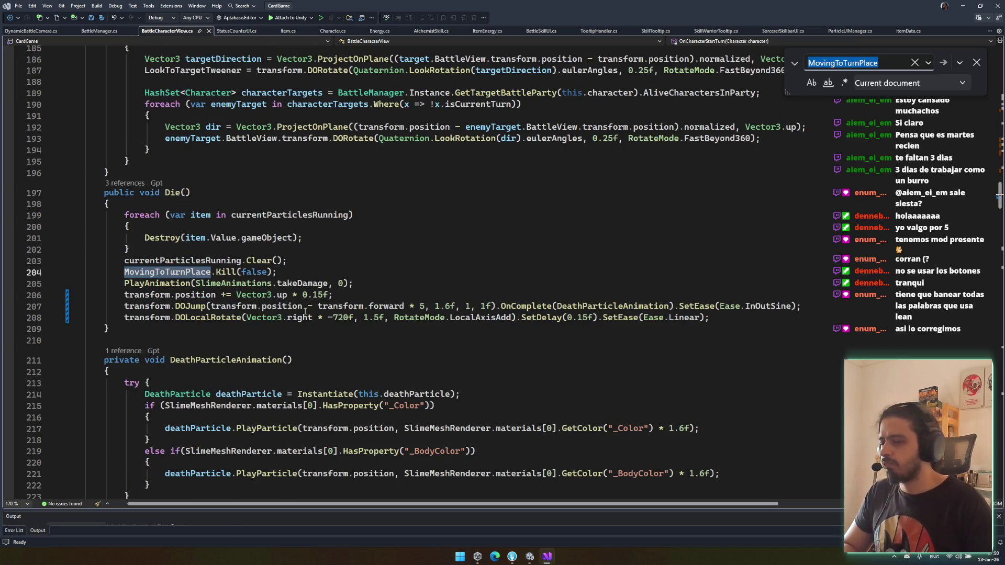
click(359, 262)
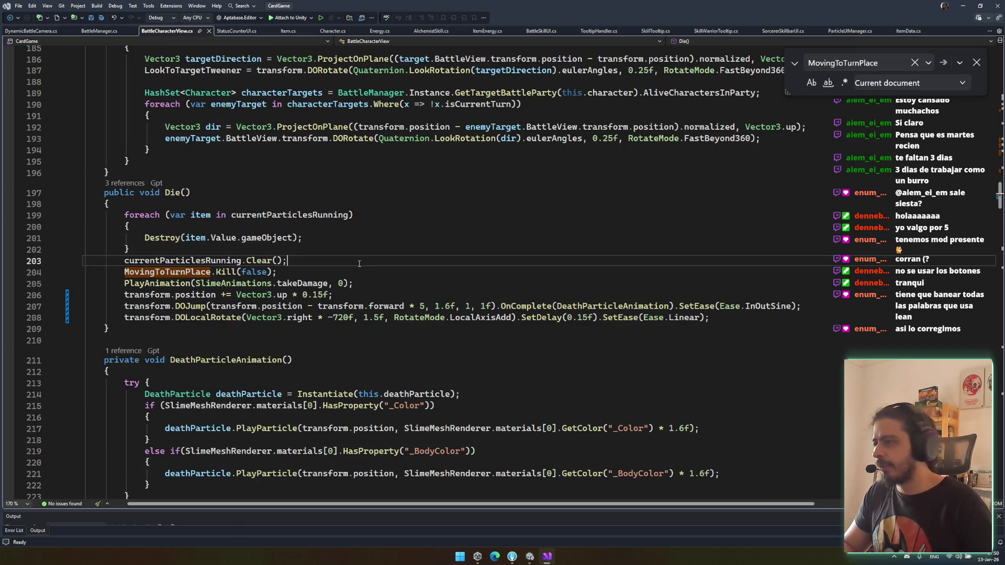
Step: Add Debug.LogError("DIE EEE E E E"); inside Die() and save the file
key(Return)
text(Debug.Logg)
text(())
key(Left)
key(BackSpace)
key(BackSpace)
key(BackSpace)
text(oge)
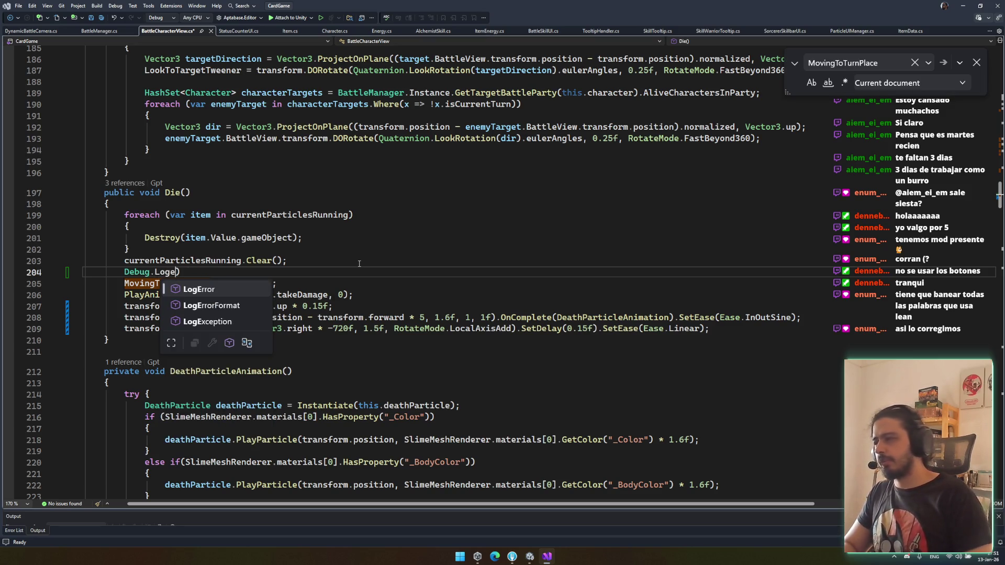
text(("DIE EEE E E E)
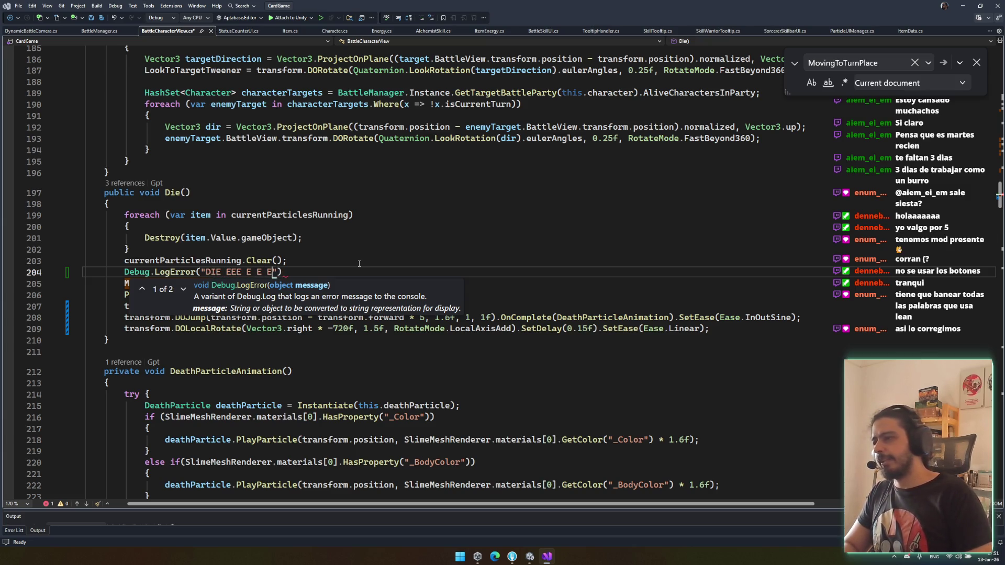
key(End)
text(;)
key(ctrl+s)
Step: Insert a Debug.LogError("RETURNING") line at the start of ReturnToStartingPostion and save
key(ctrl+f)
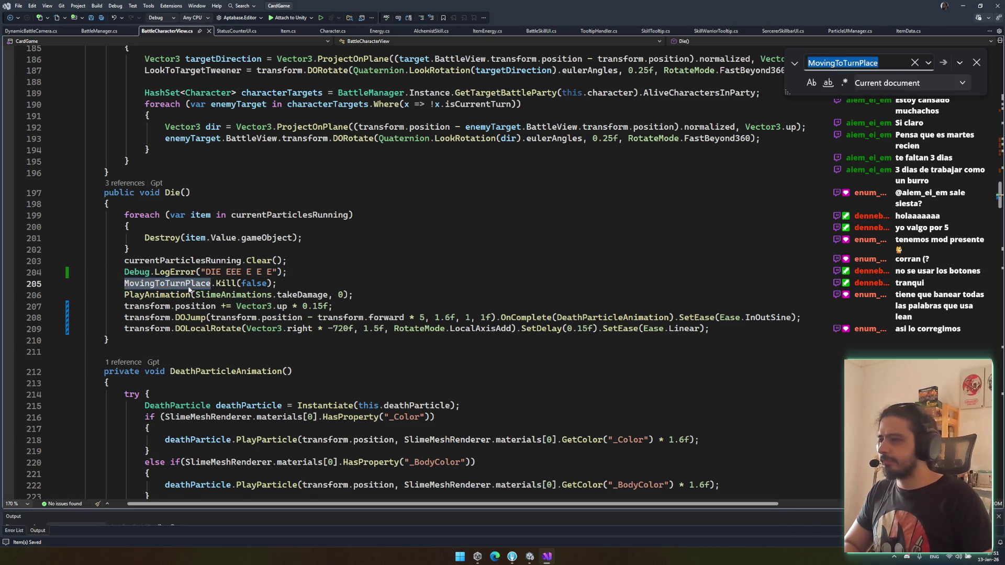
key(Return)
click(304, 264)
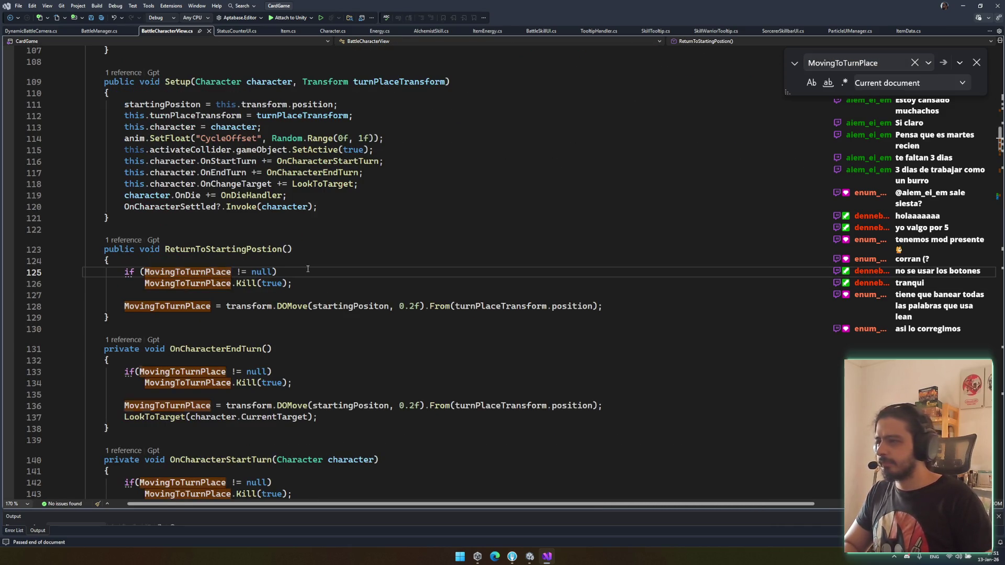
key(Return)
text(Debug.LogError("DIE EEE E E E");)
click(267, 271)
key(Delete)
key(BackSpace)
key(BackSpace)
key(BackSpace)
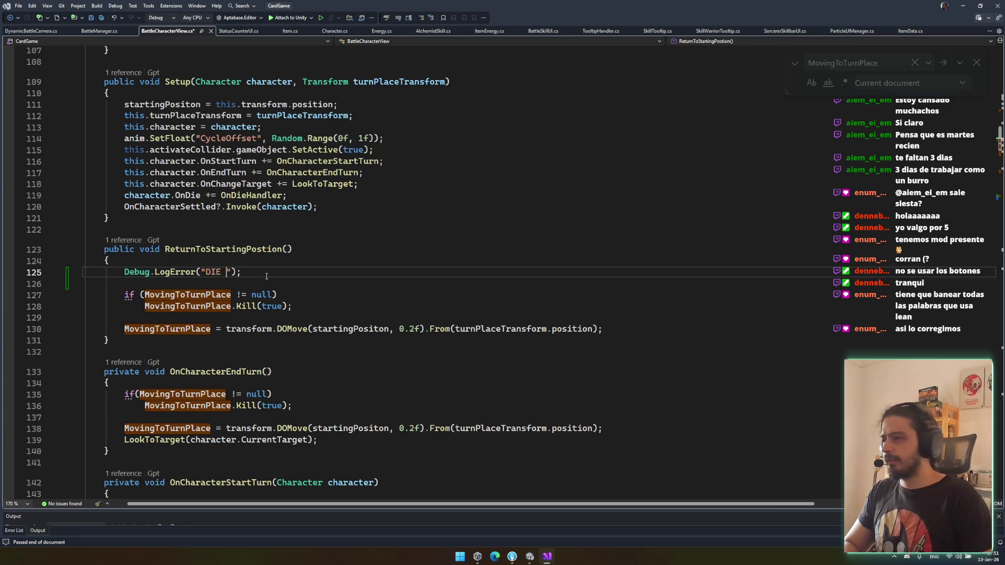
text(RETURN)
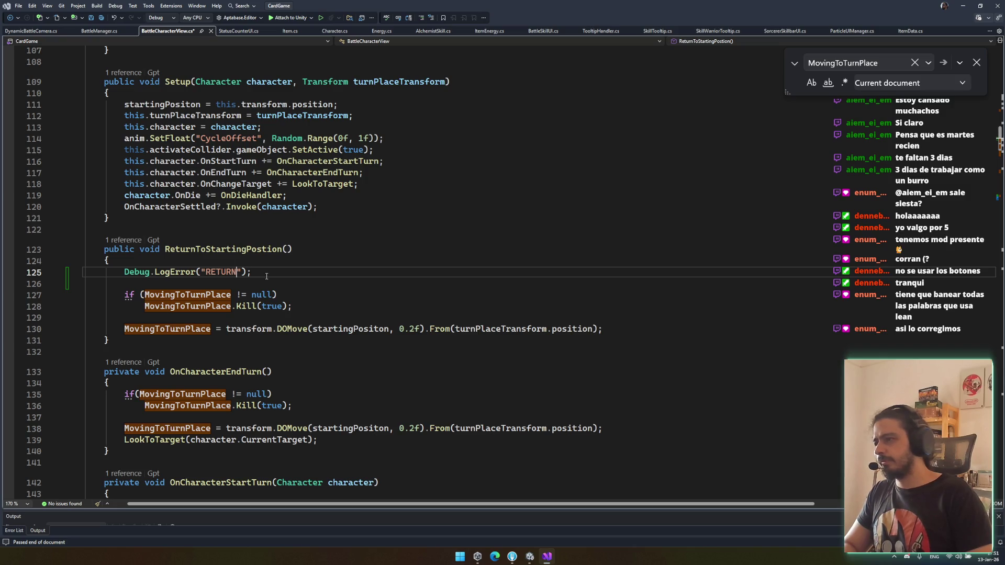
key(BackSpace)
key(BackSpace)
key(BackSpace)
text(RETUR)
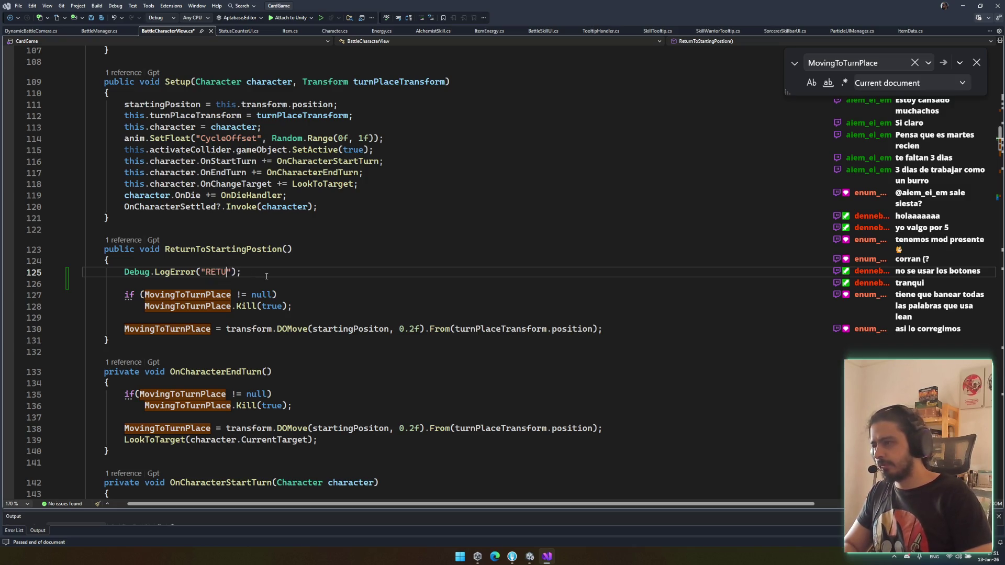
key(BackSpace)
key(BackSpace)
key(BackSpace)
text(RETURNING)
key(ctrl+s)
Step: Add a Debug.LogError("END TURN") line to OnCharacterEndTurn and save
key(ctrl+c)
click(247, 394)
key(Up)
key(End)
key(Return)
key(ctrl+v)
double_click(221, 394)
text(END TURN)
key(End)
key(ctrl+s)
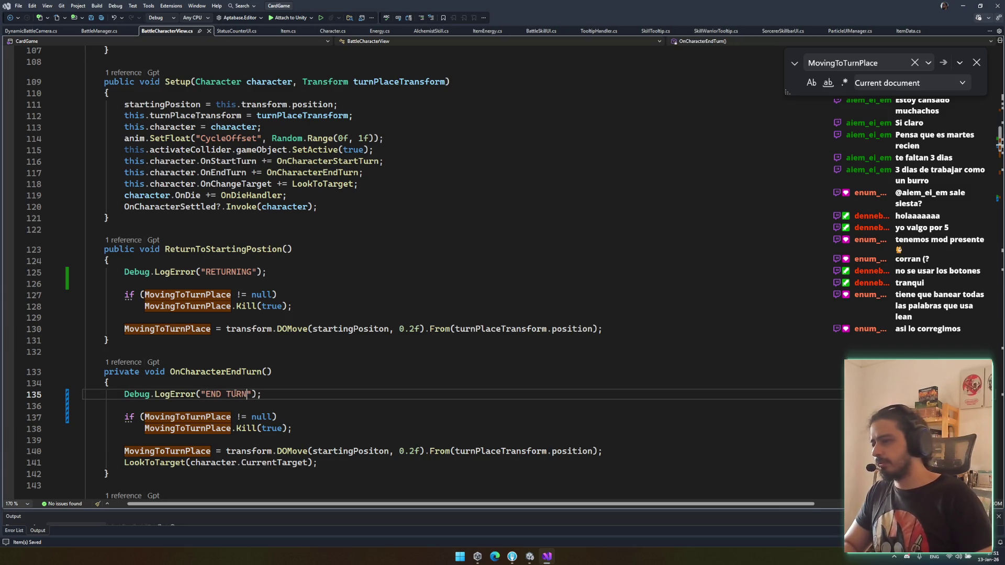
Step: Cut the END TURN log line back out of OnCharacterEndTurn
scroll(315, 451, down, 7)
click(259, 301)
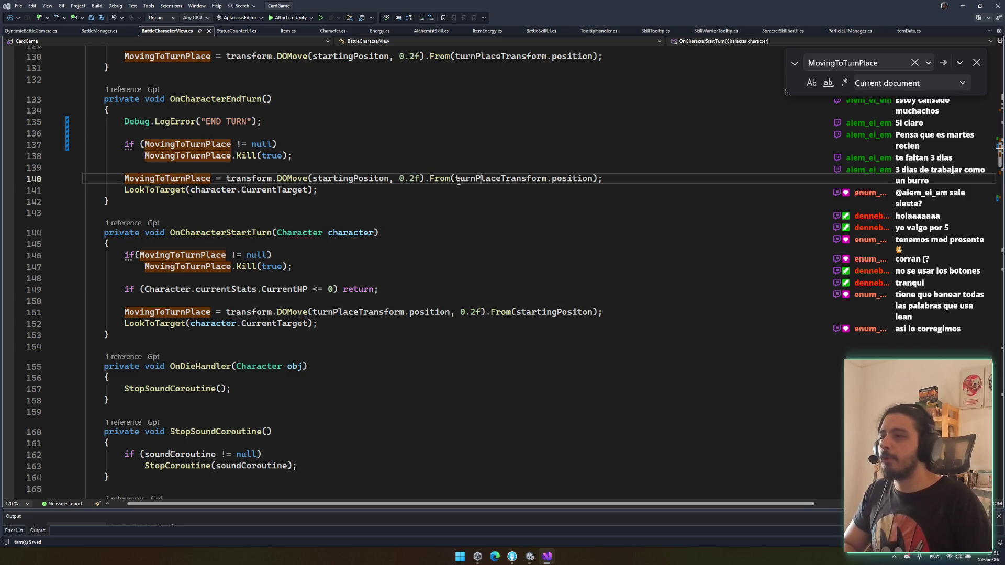
click(284, 125)
key(ctrl+x)
key(ctrl+x)
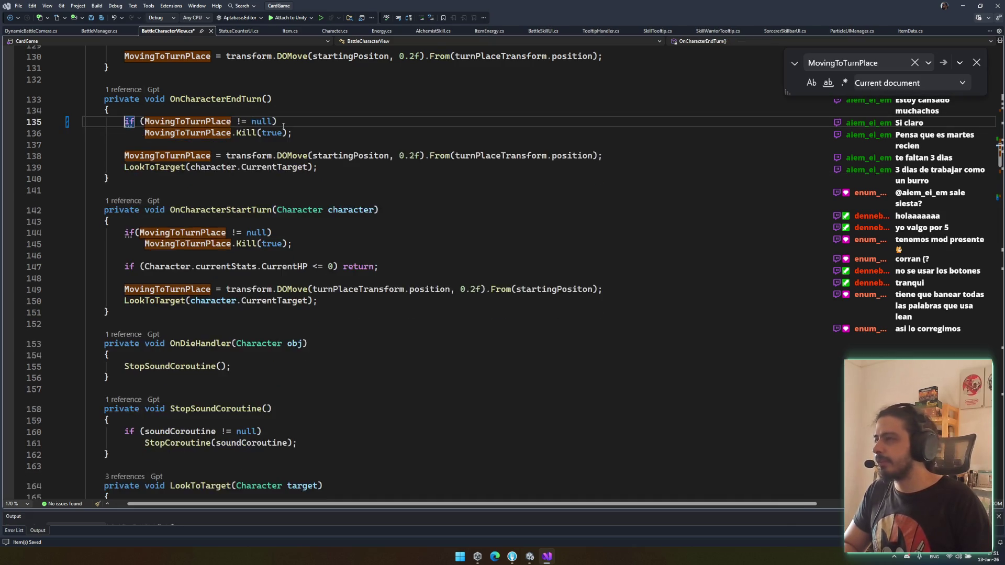
Step: Remove the RETURNING log line and review the turnPlaceTransform DOMove call in OnCharacterEndTurn
scroll(237, 235, up, 3)
click(273, 136)
key(ctrl+x)
key(ctrl+x)
double_click(240, 213)
click(486, 270)
drag(422, 269, 602, 270)
double_click(481, 275)
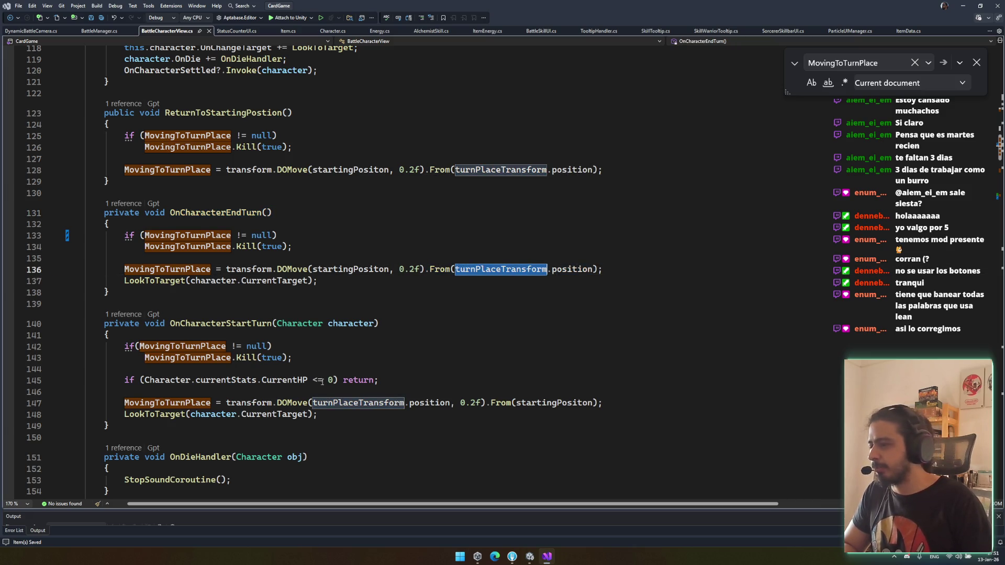
Step: Copy the CurrentHP early-return check into OnCharacterEndTurn
click(307, 380)
key(ctrl+c)
click(351, 247)
key(Down)
key(ctrl+v)
click(351, 248)
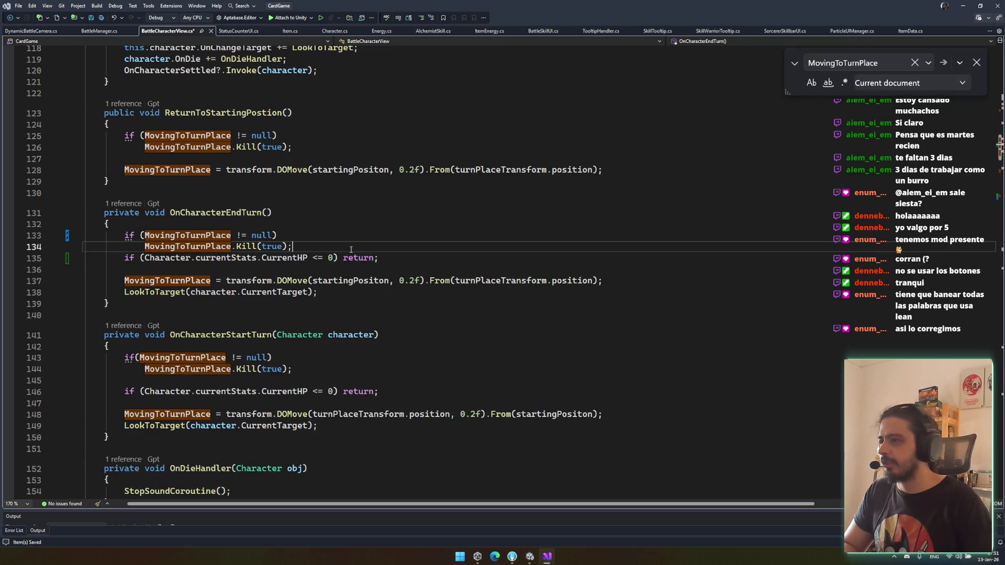
key(Return)
Step: Review the Die() log line and MovingToTurnPlace kill line, then return to Unity to recompile
scroll(318, 238, up, 3)
scroll(315, 273, down, 20)
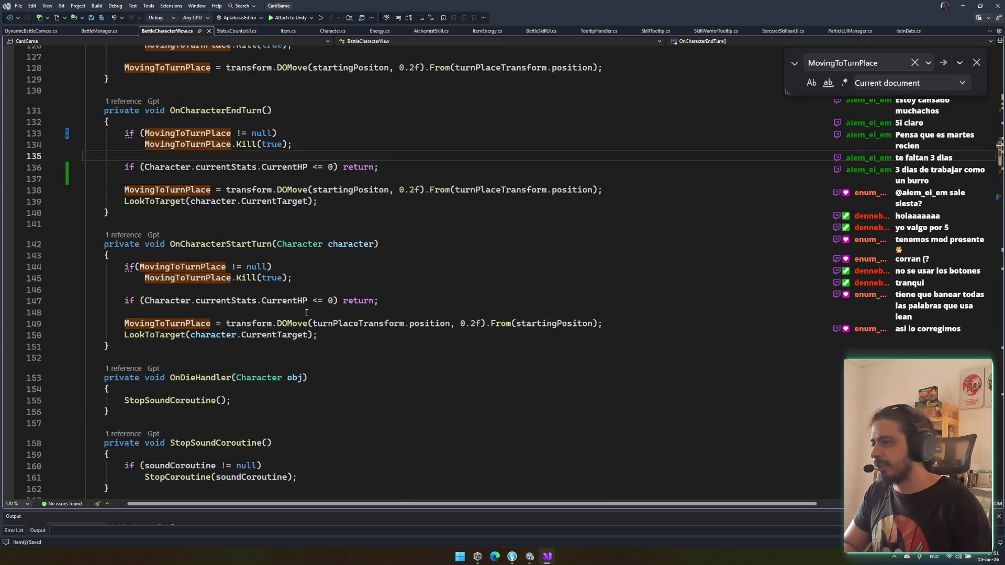
click(294, 177)
click(293, 188)
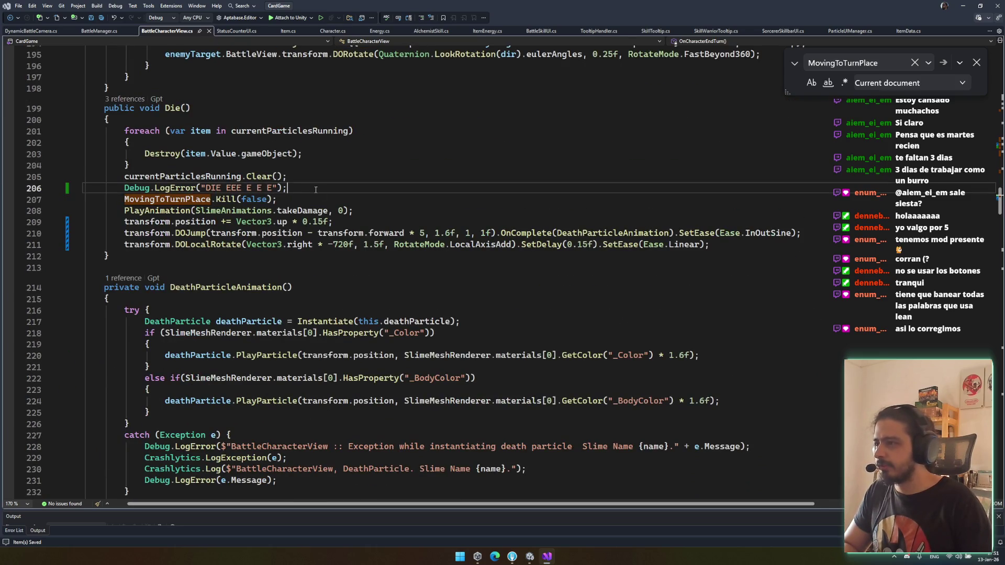
scroll(407, 222, up, 12)
scroll(407, 222, up, 11)
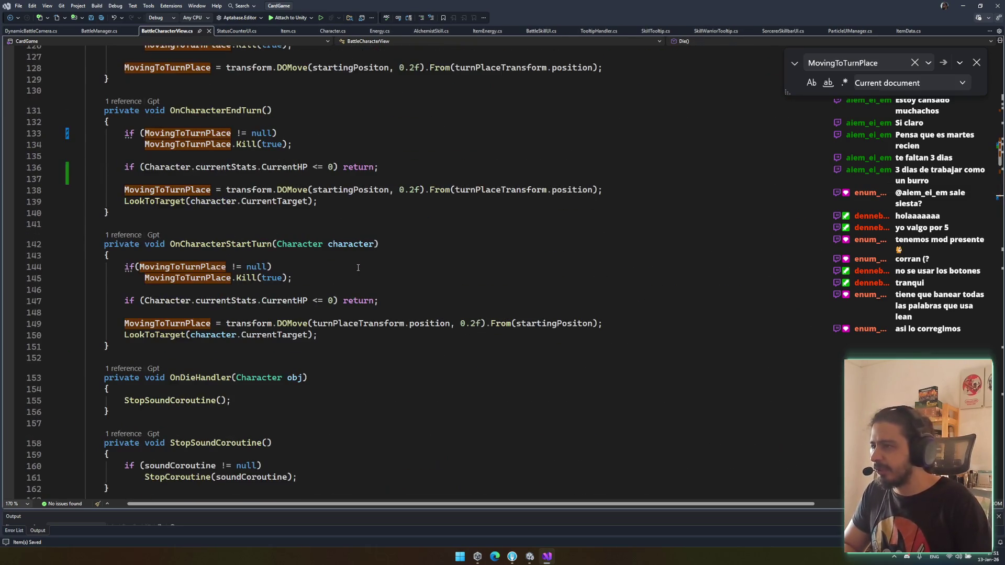
drag(140, 167, 307, 166)
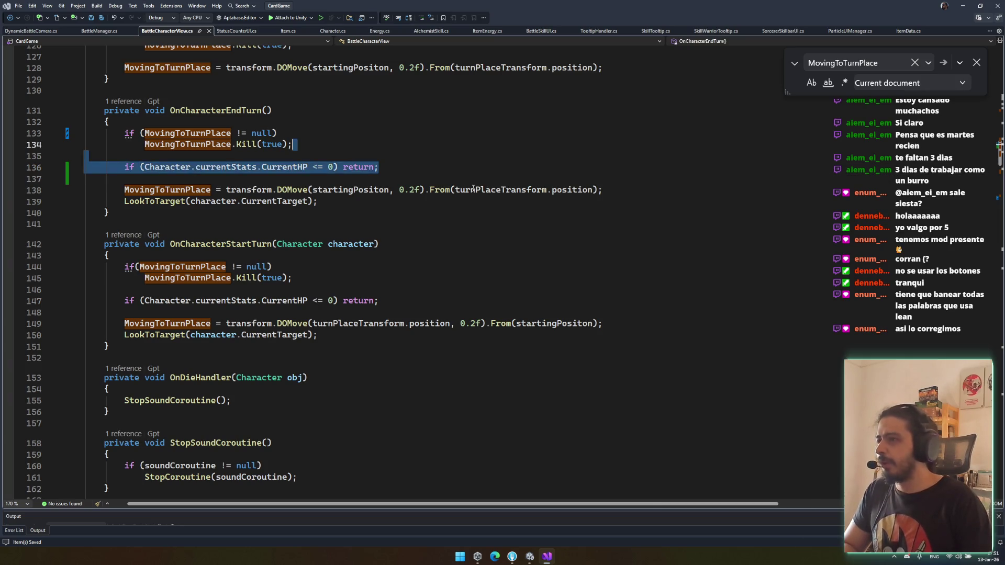
click(411, 209)
click(412, 278)
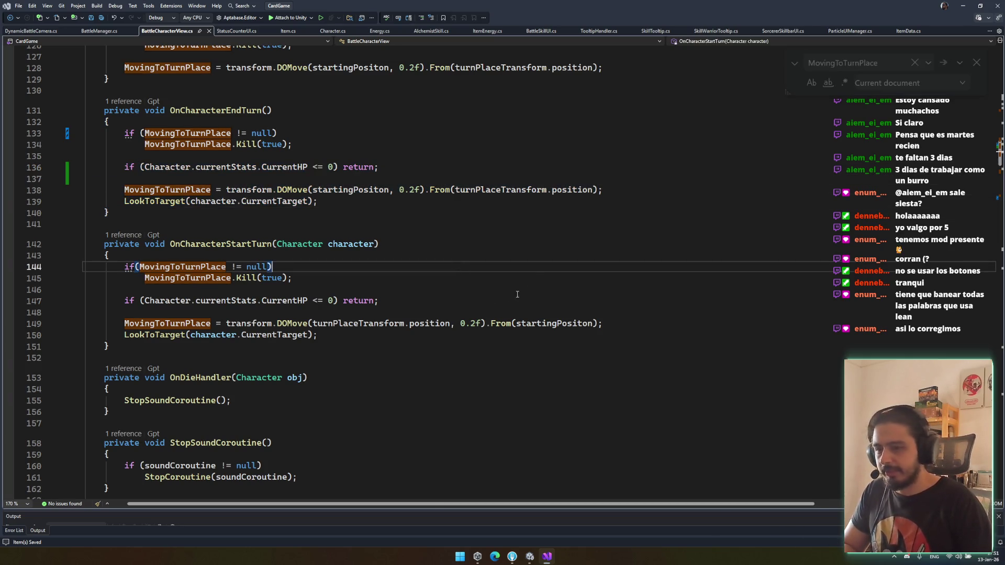
click(530, 556)
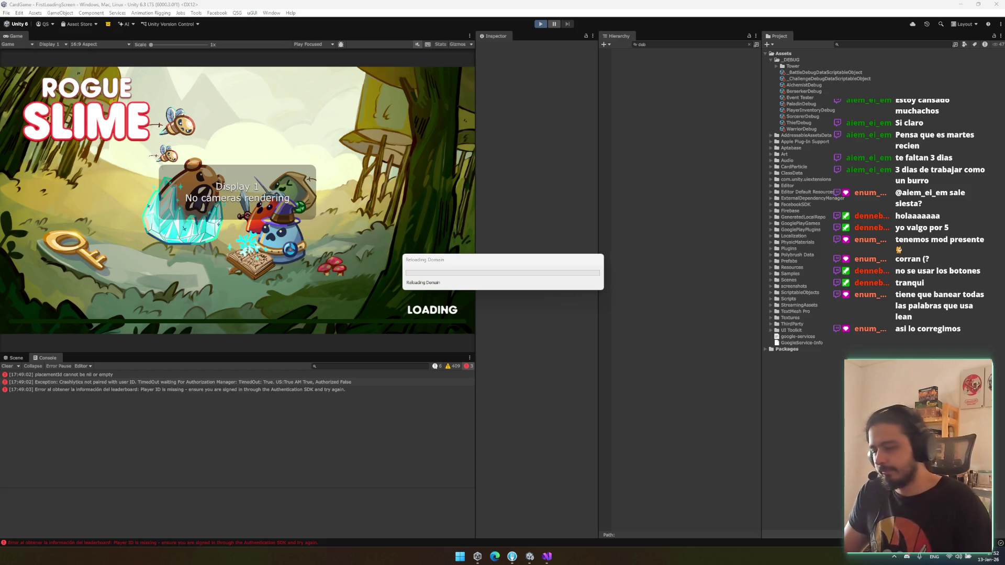
Step: Enable DebugManager, start a test battle, and end the turn twice
mouse_move(477, 556)
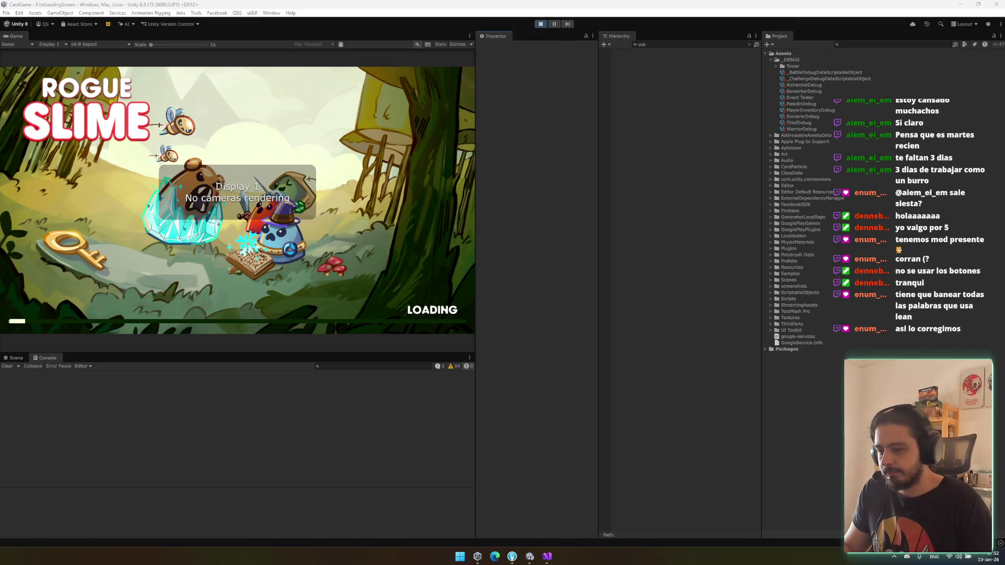
mouse_move(529, 556)
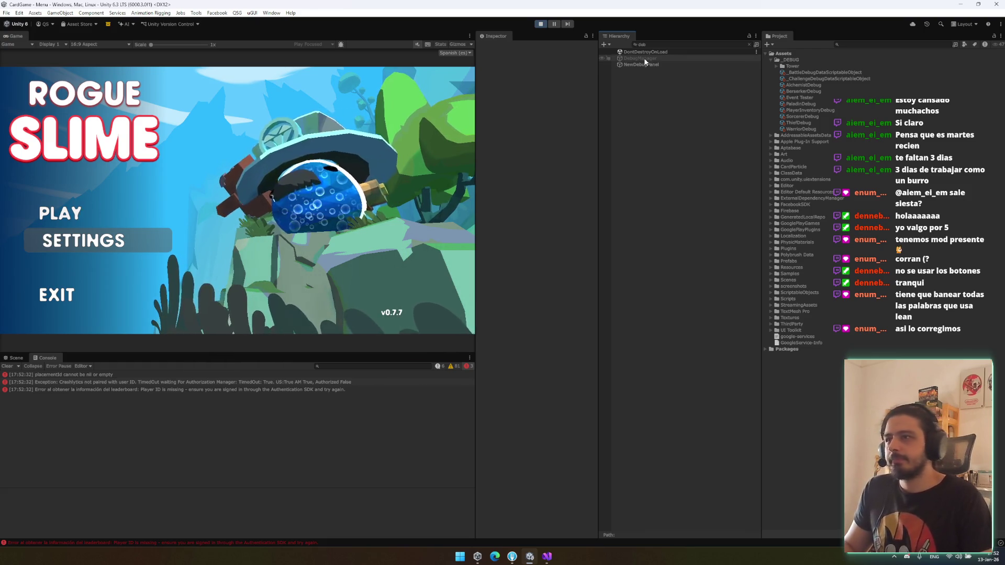
click(612, 58)
click(238, 94)
click(426, 112)
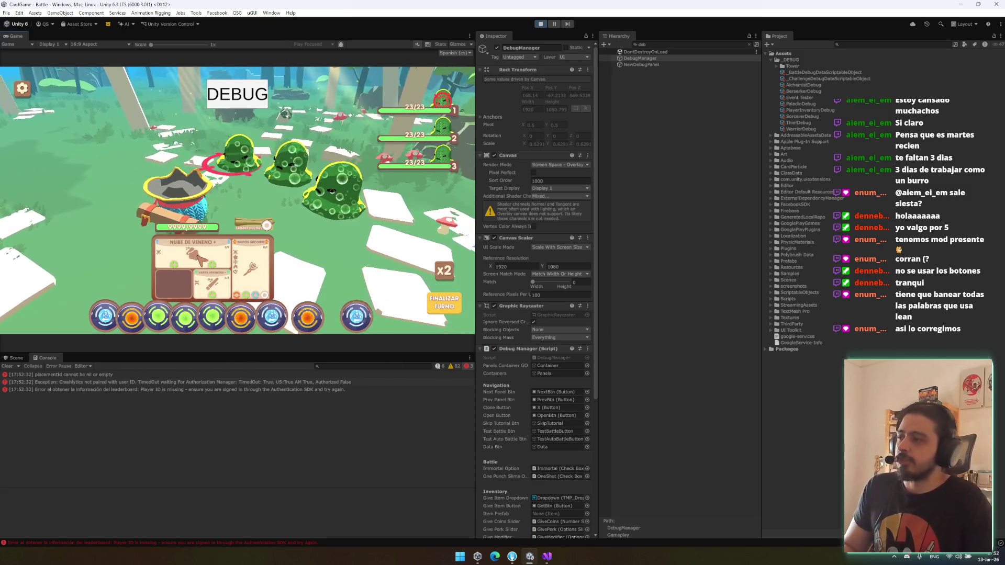
click(449, 310)
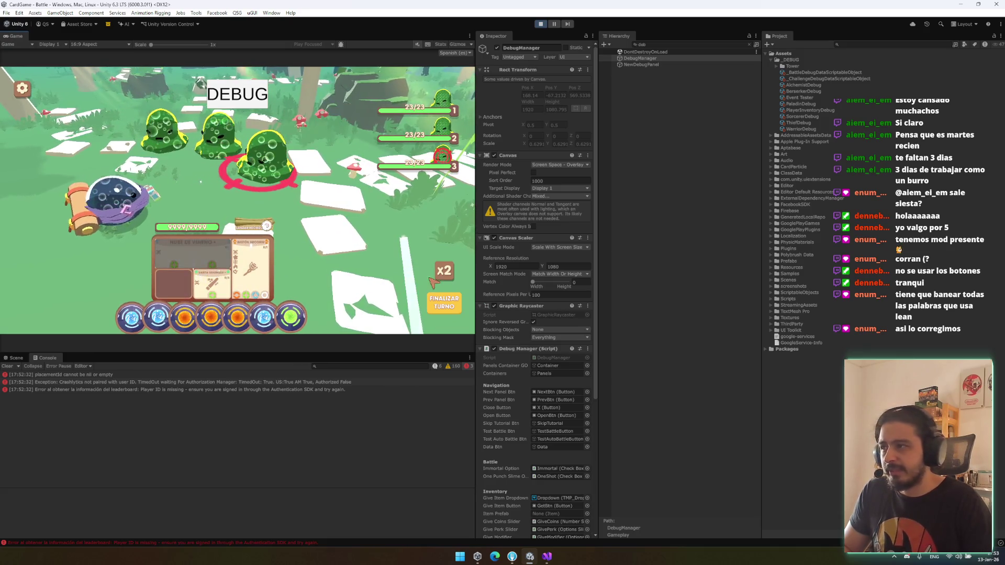
click(438, 312)
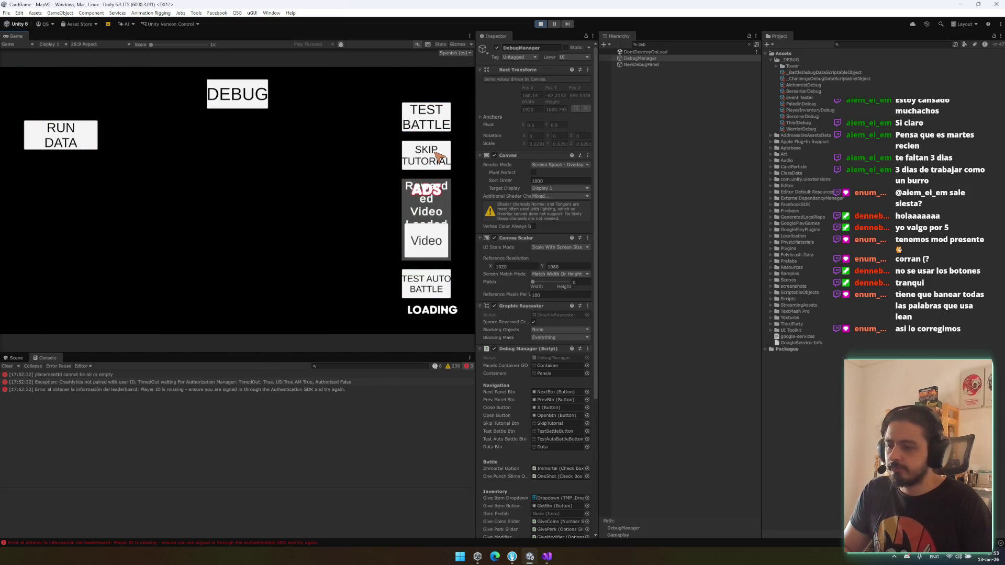
Step: Run another test battle playing a green orb, end the turn, then return to Visual Studio
click(447, 125)
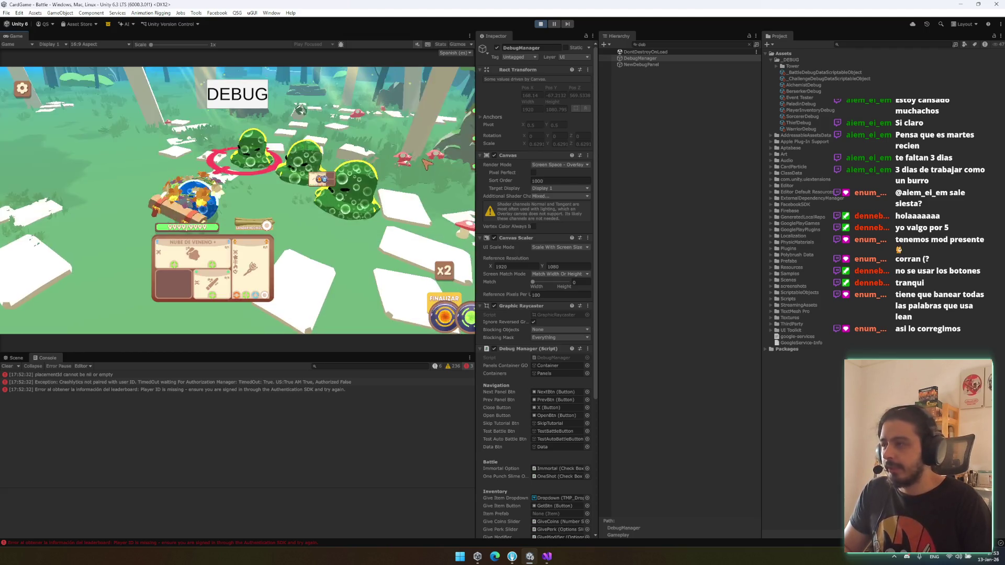
click(222, 269)
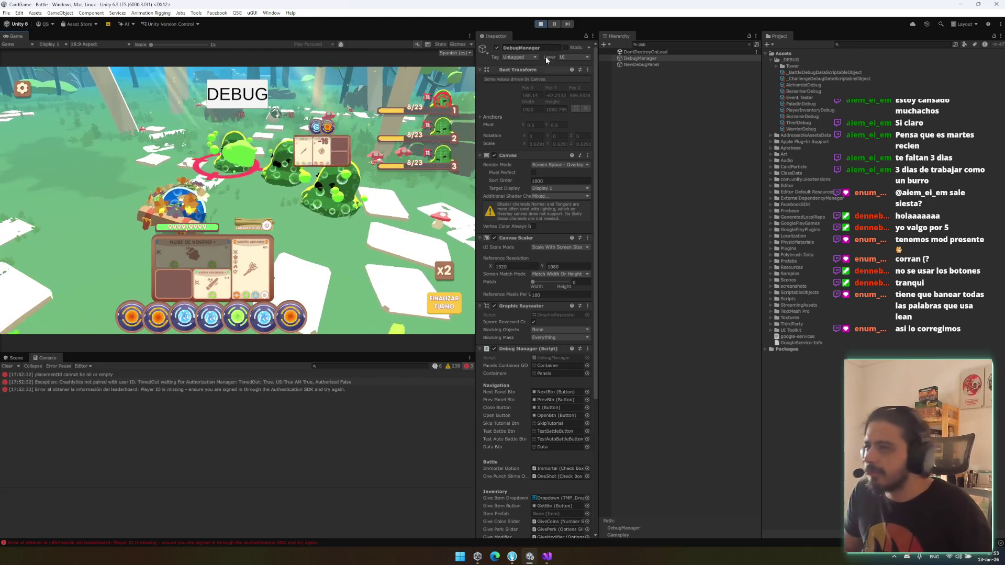
click(441, 309)
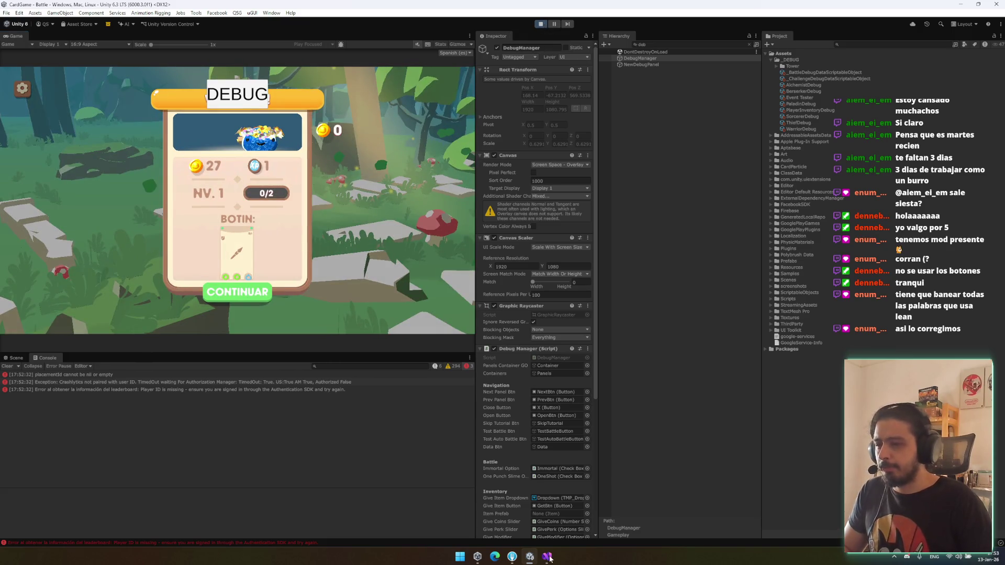
click(548, 558)
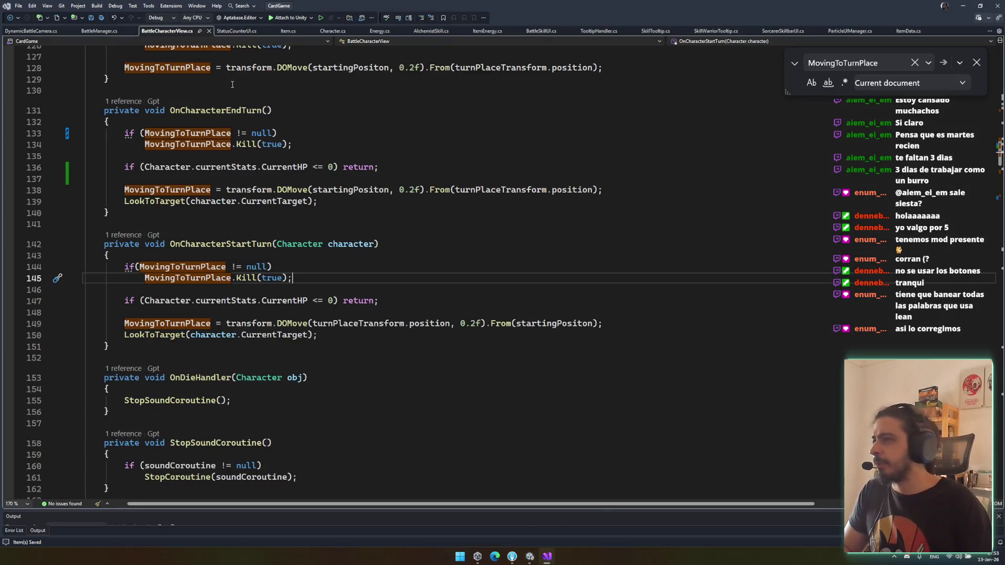
Step: Change the Die() offset from Vector3.up * 0.15f to 0.1f and save BattleCharacterView.cs
click(100, 31)
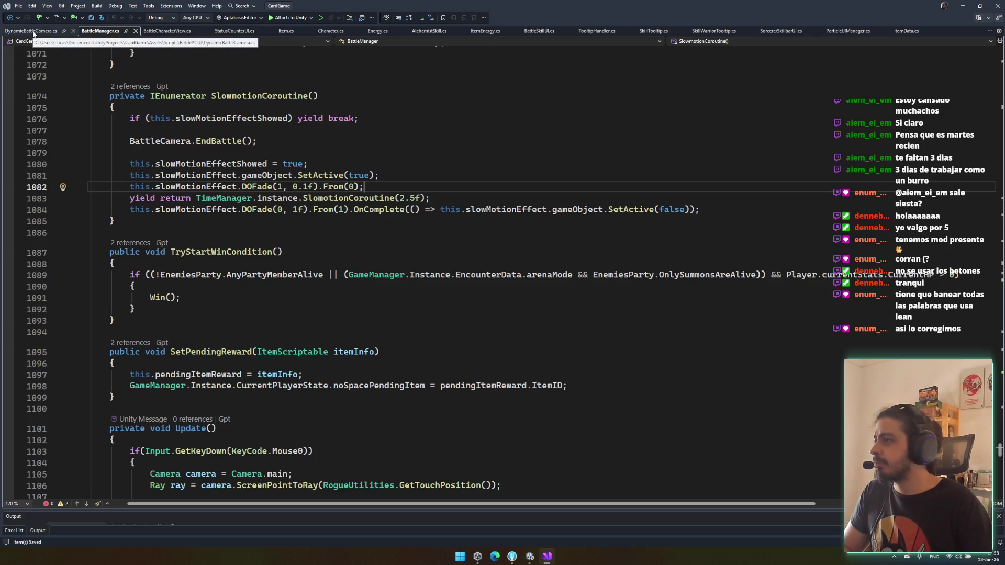
click(167, 31)
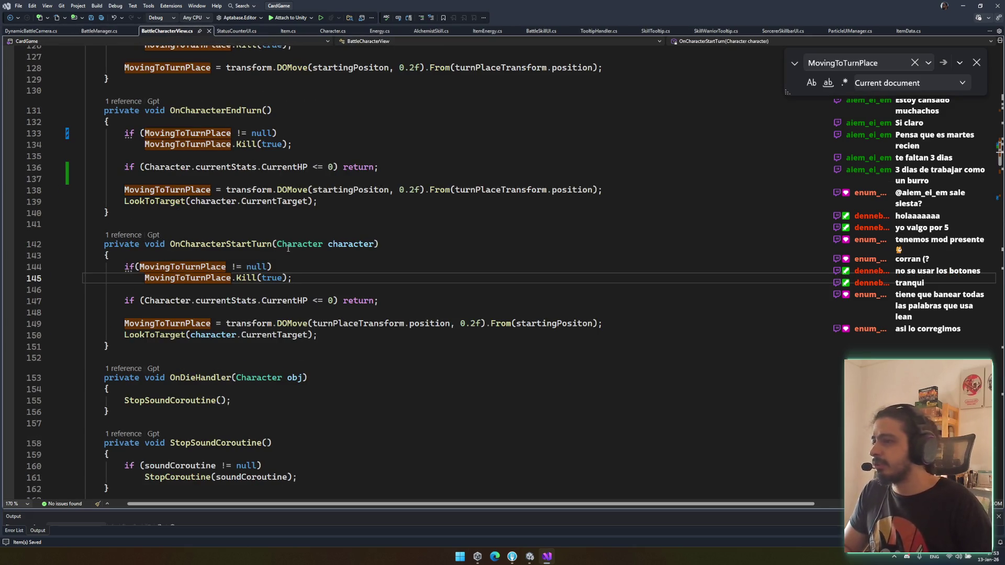
scroll(350, 150, down, 18)
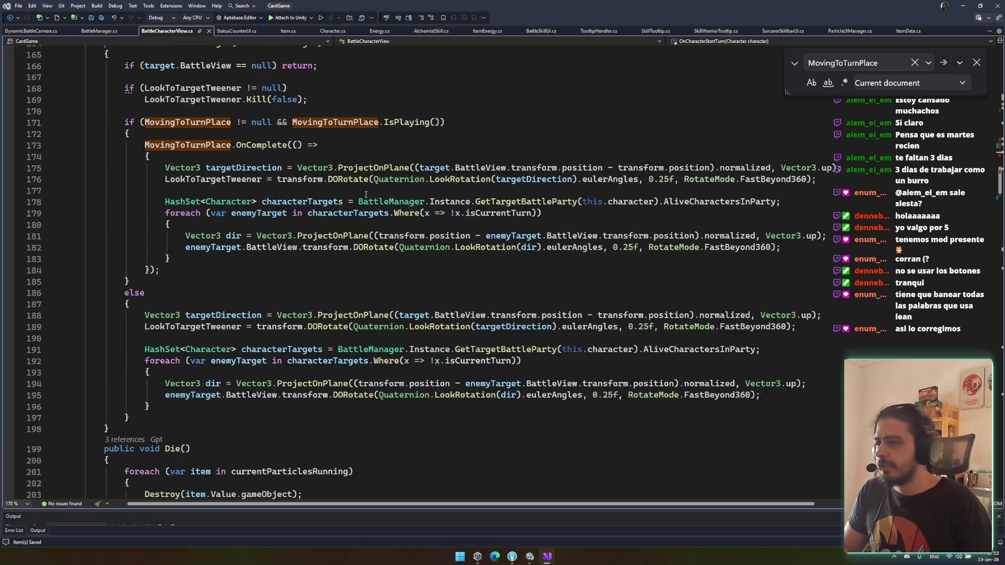
scroll(375, 187, down, 2)
click(324, 278)
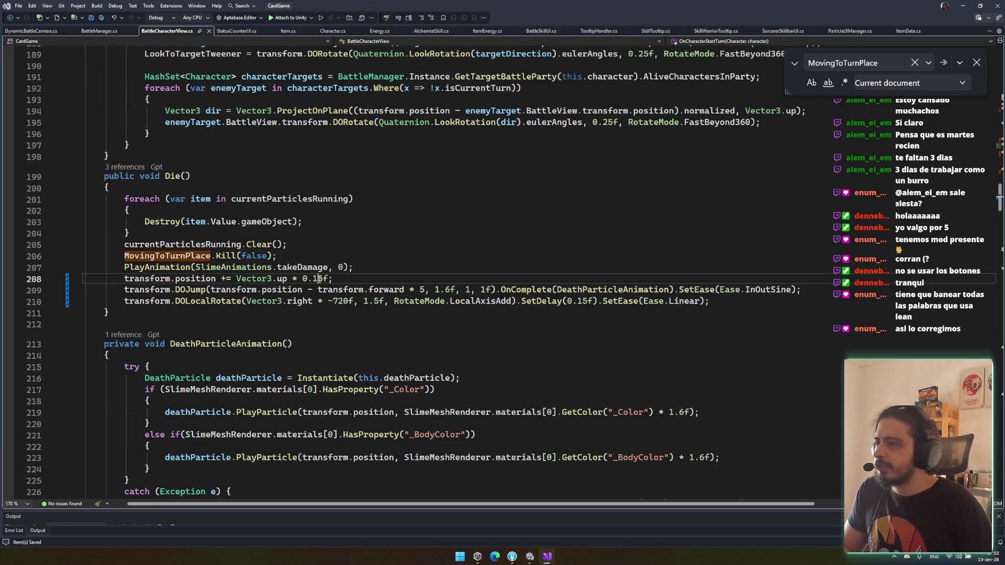
key(BackSpace)
key(ctrl+s)
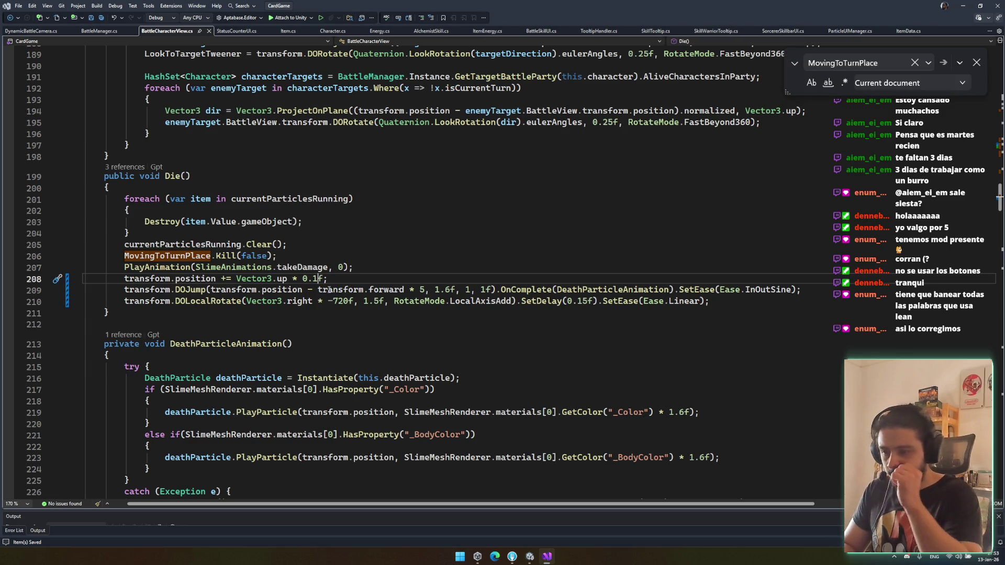
Step: Scroll through the script, close the MovingToTurnPlace search, and switch to Unity
click(484, 289)
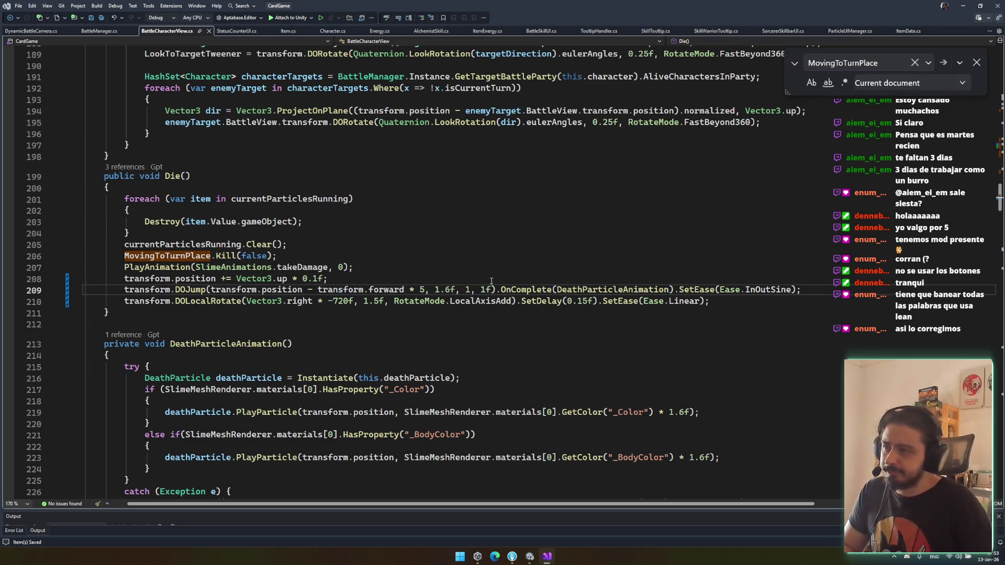
scroll(489, 295, down, 6)
scroll(489, 293, down, 9)
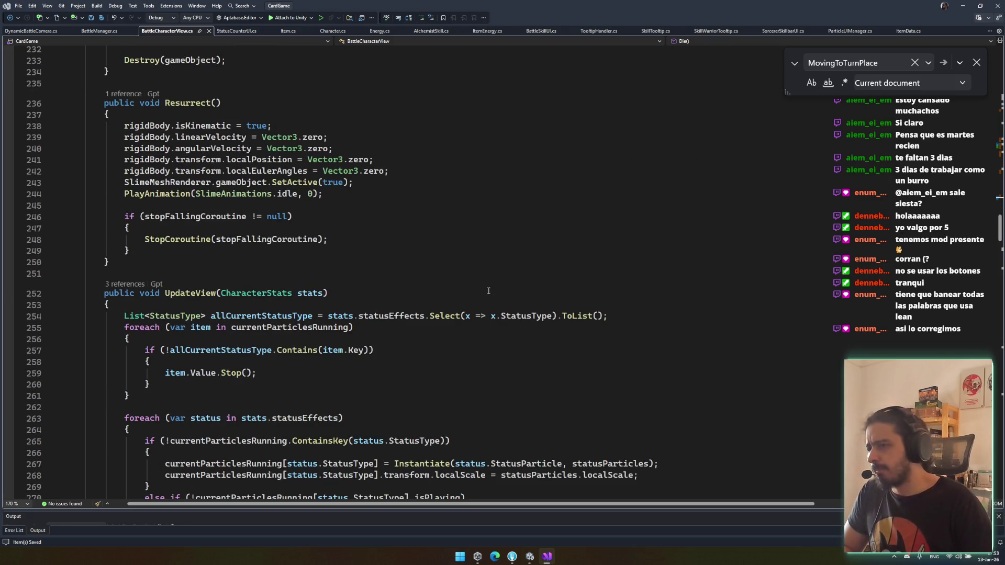
scroll(487, 293, down, 8)
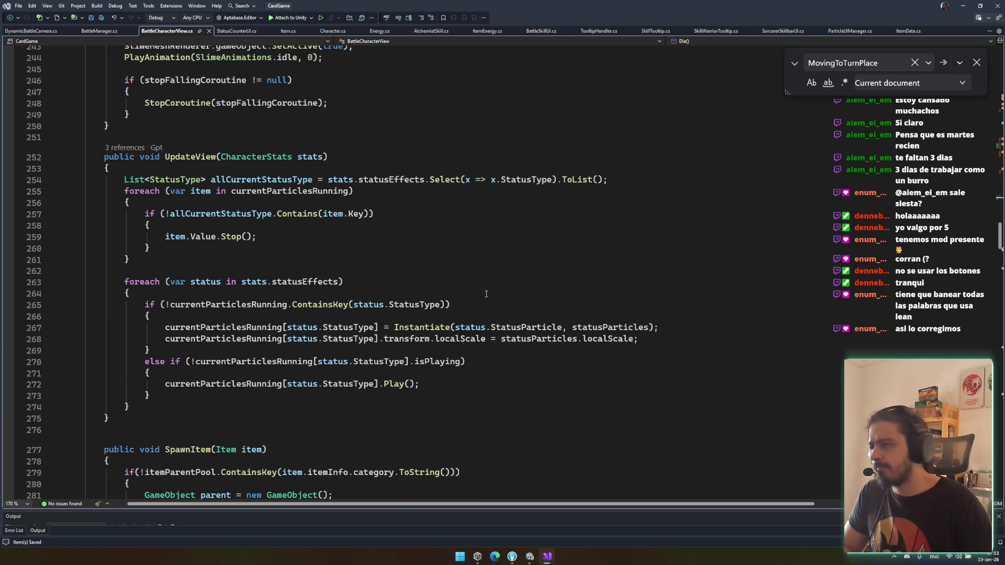
scroll(480, 300, down, 4)
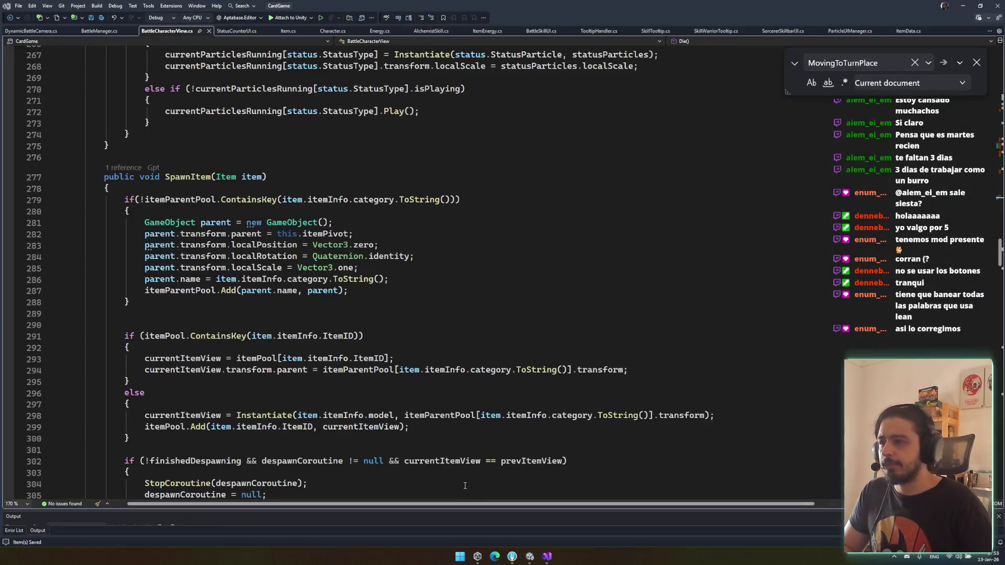
click(976, 62)
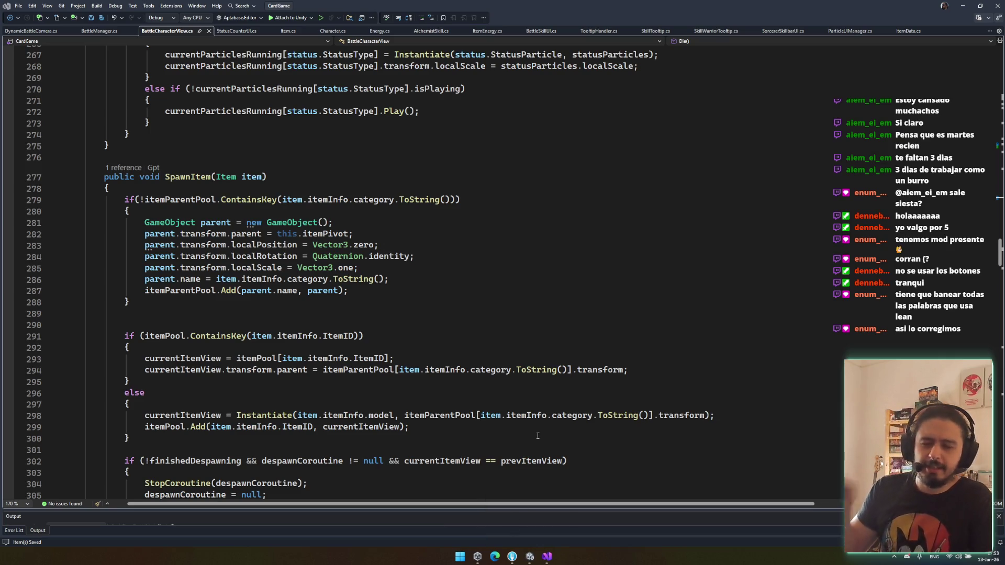
key(alt+Tab)
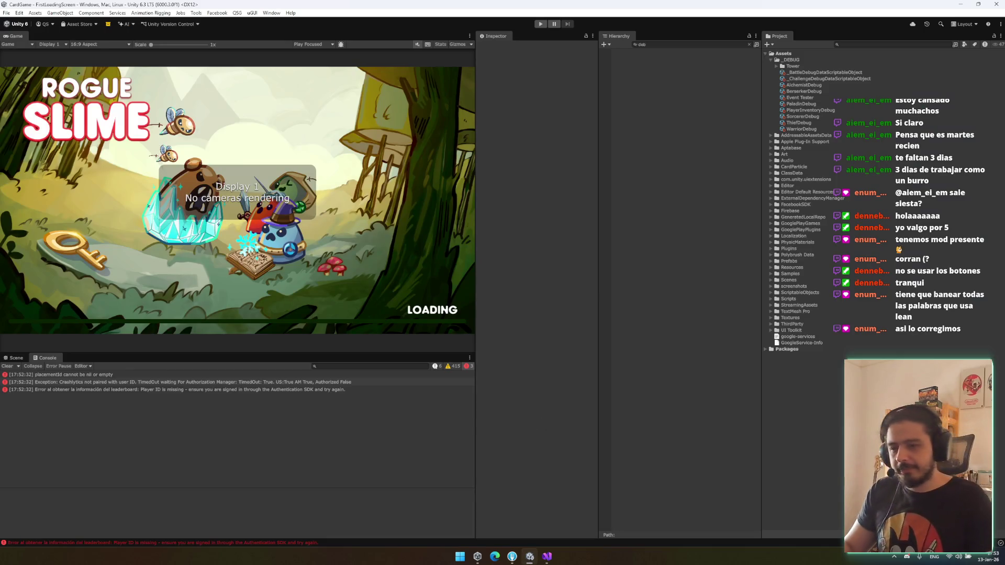
Step: Browse the Berserker, Sorcerer, Alchemist and battle debug data, ending on PlayerInventoryDebug
click(827, 78)
click(807, 91)
key(Down)
key(Down)
key(Down)
key(Up)
key(Up)
key(Up)
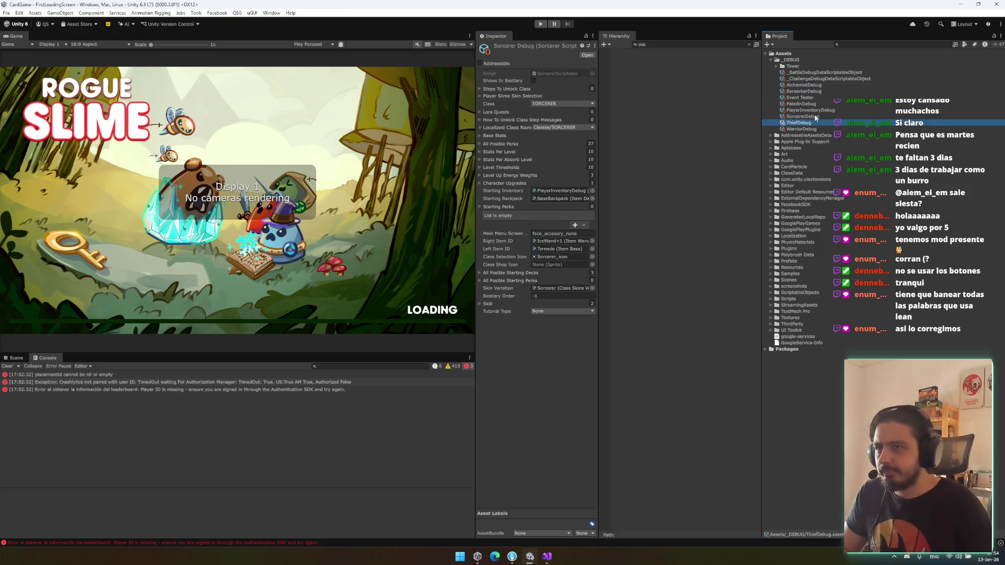
key(Up)
key(Up)
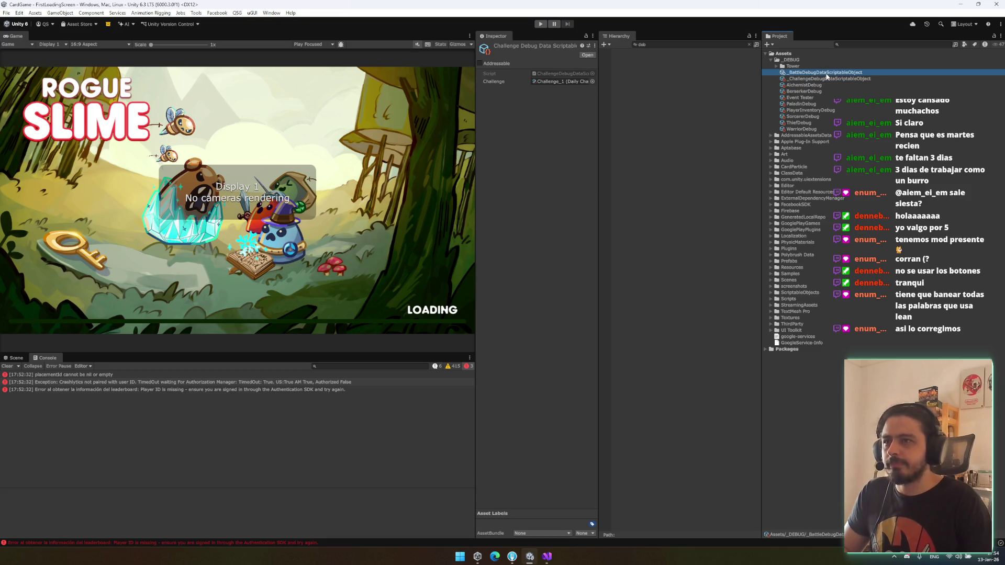
click(818, 93)
key(Down)
key(Down)
key(Down)
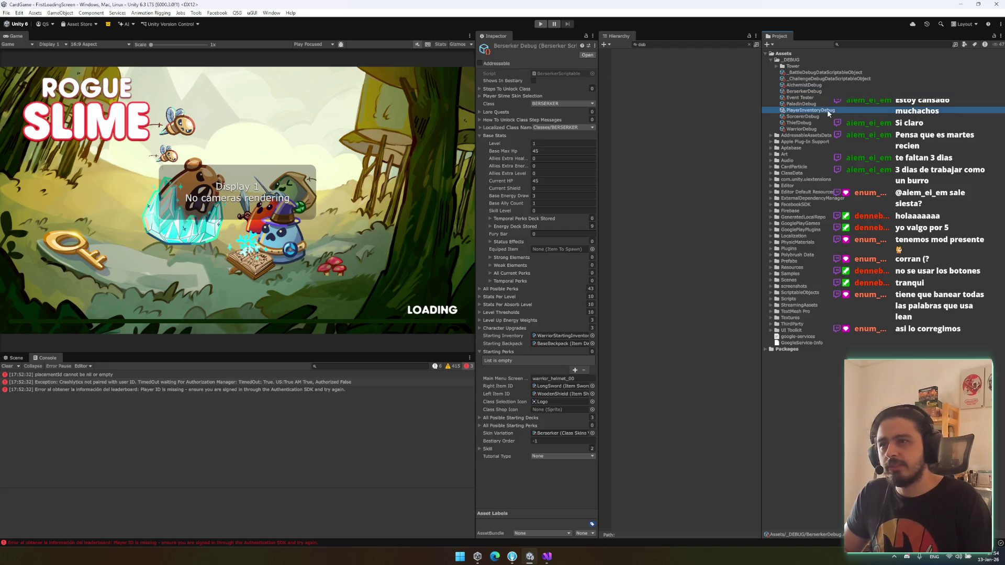
Step: Set the first inventory item to ItemBurning+1 and start Play mode
click(590, 114)
text(burning)
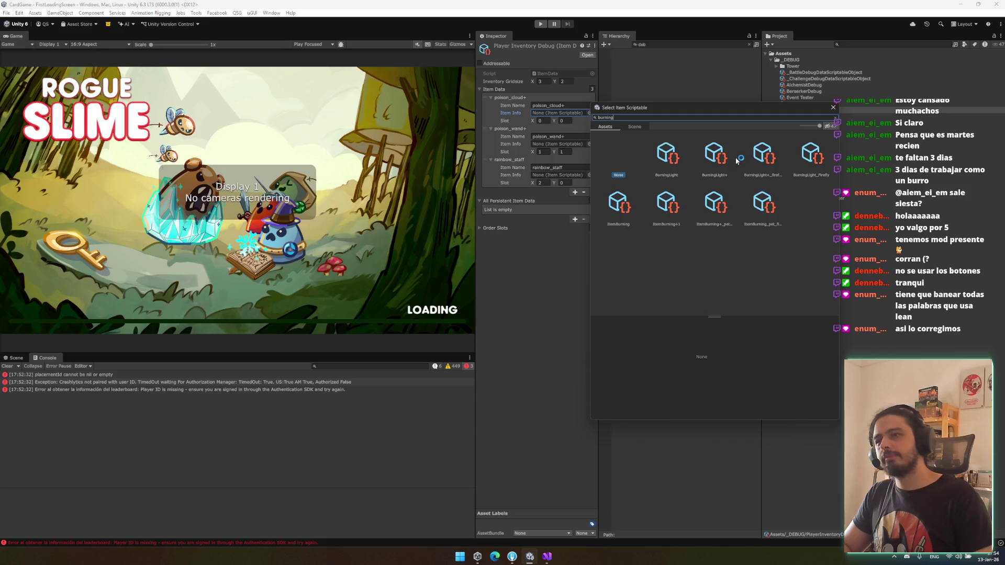
click(660, 203)
key(Escape)
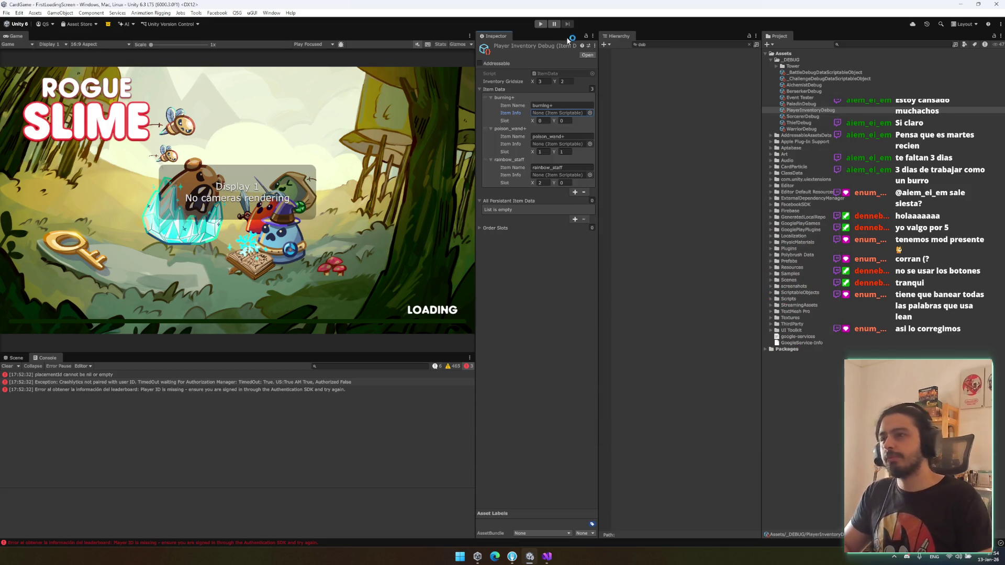
click(540, 24)
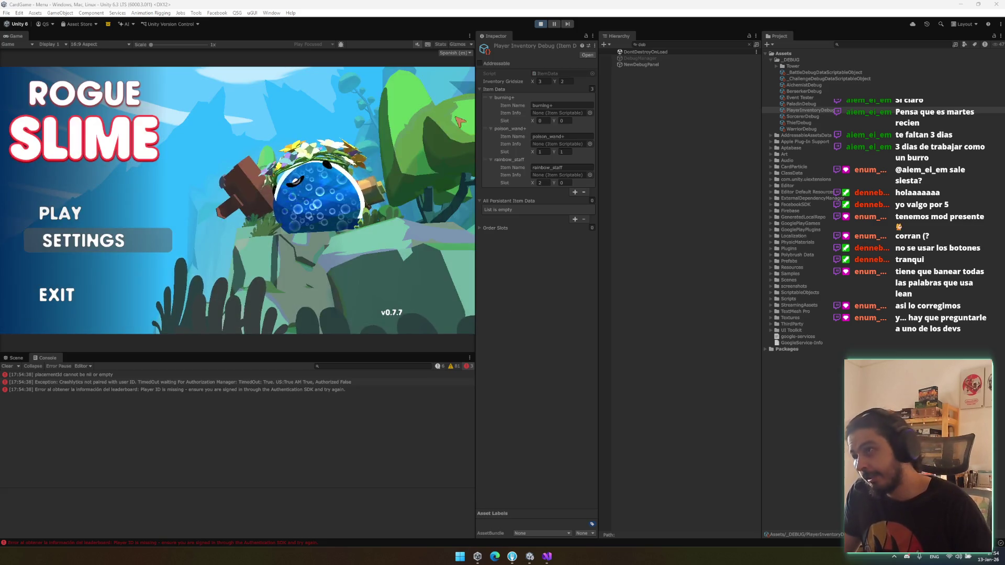
Step: Start a debug battle, cast QUEMADO on the first slime, end the turn, then stop the game
click(644, 58)
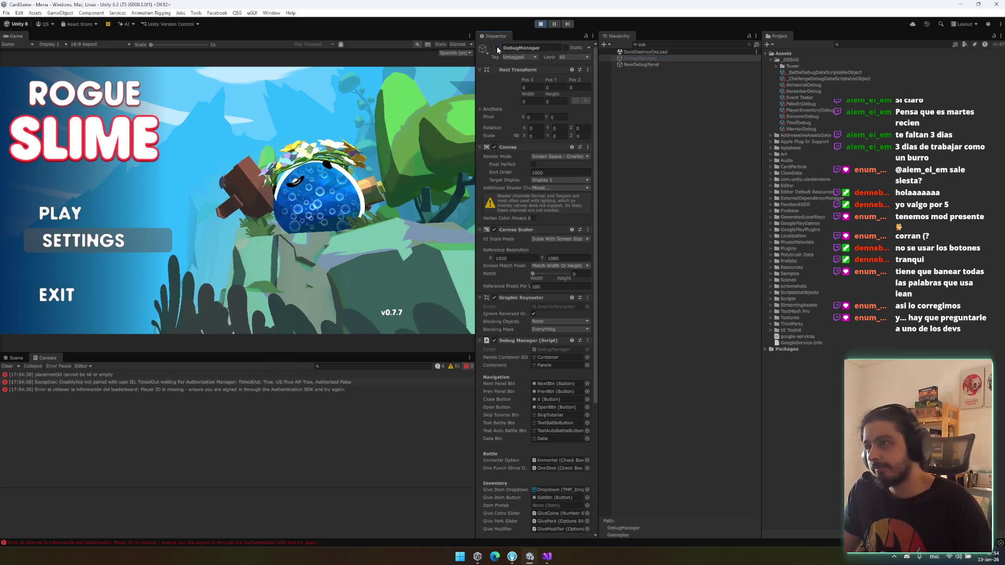
click(497, 47)
click(442, 112)
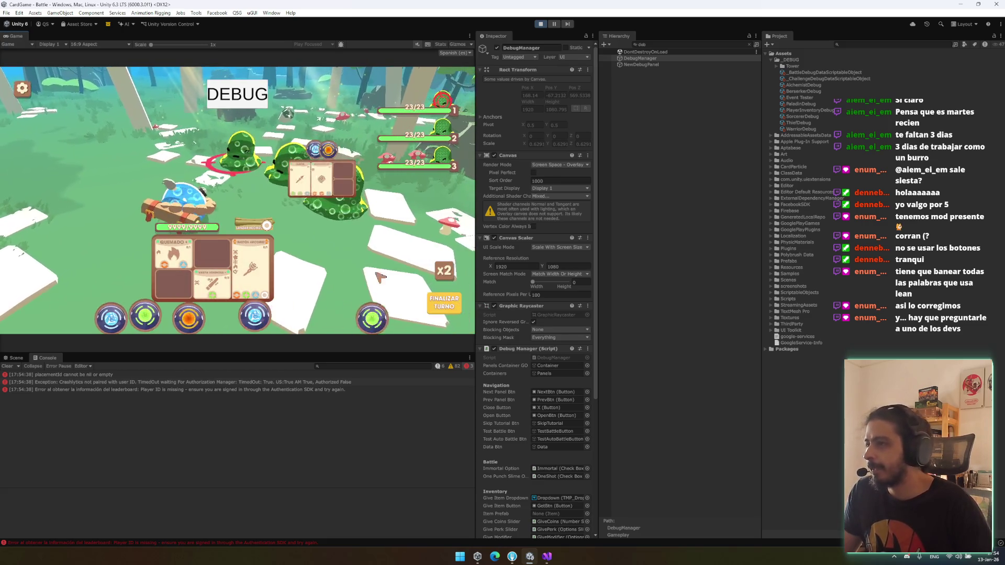
click(187, 268)
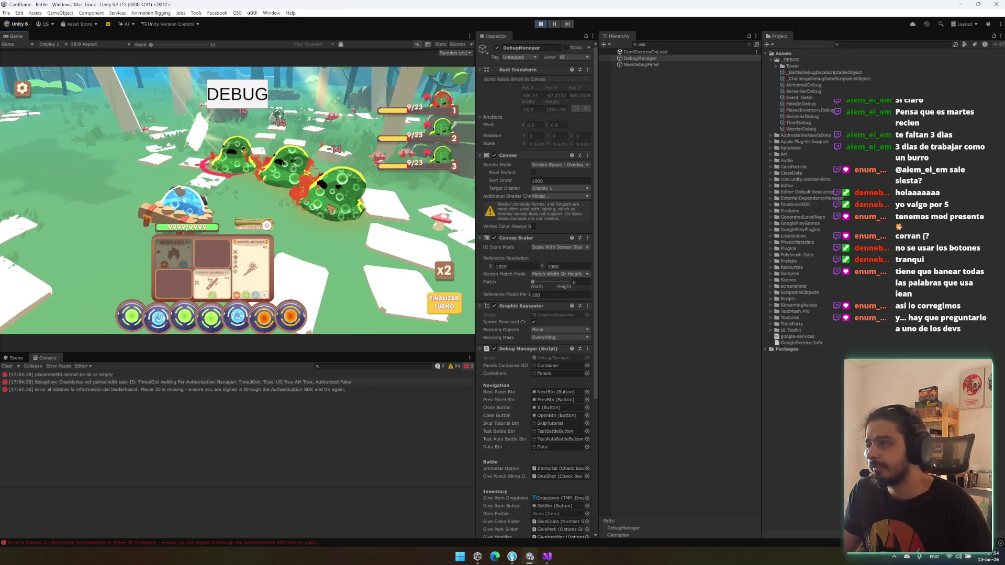
mouse_move(429, 129)
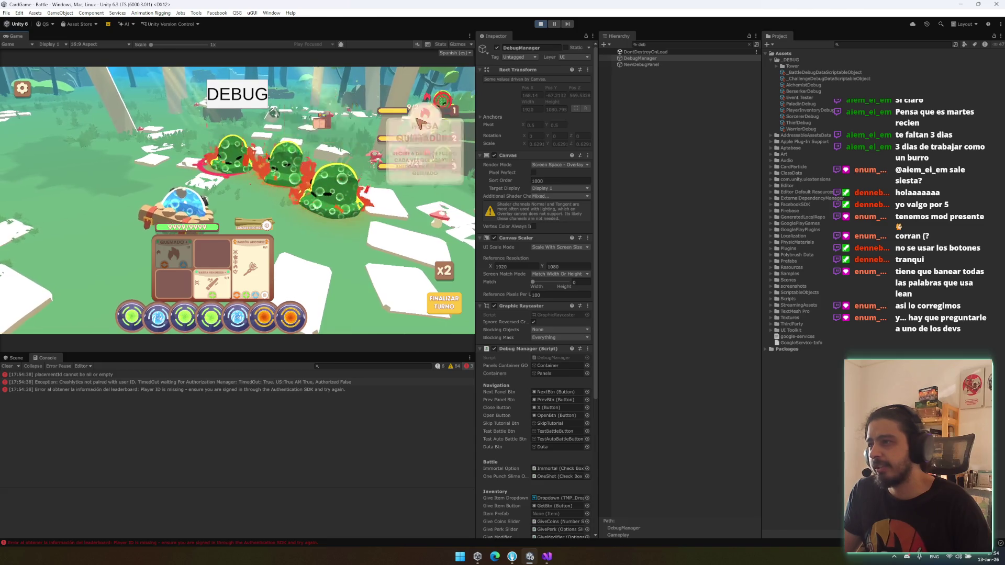
click(446, 313)
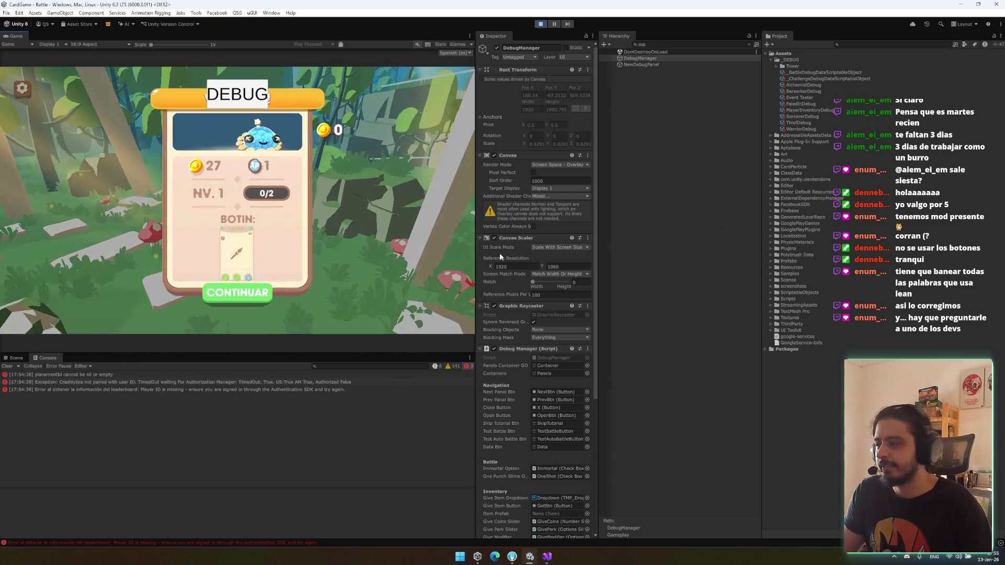
click(541, 23)
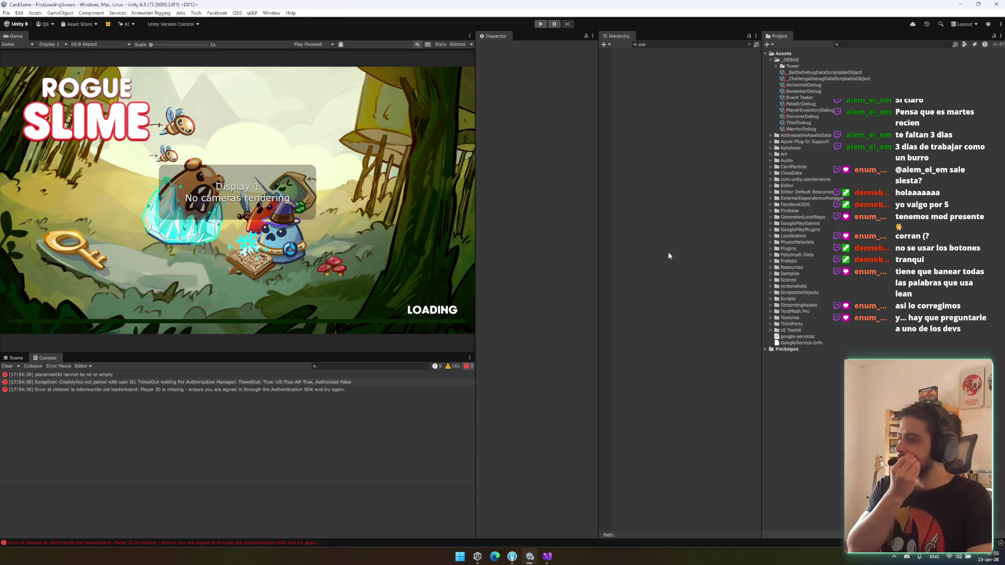
Step: Load the Battle scene from the scene switcher in the Scene view
click(15, 358)
key(ctrl+alt+s)
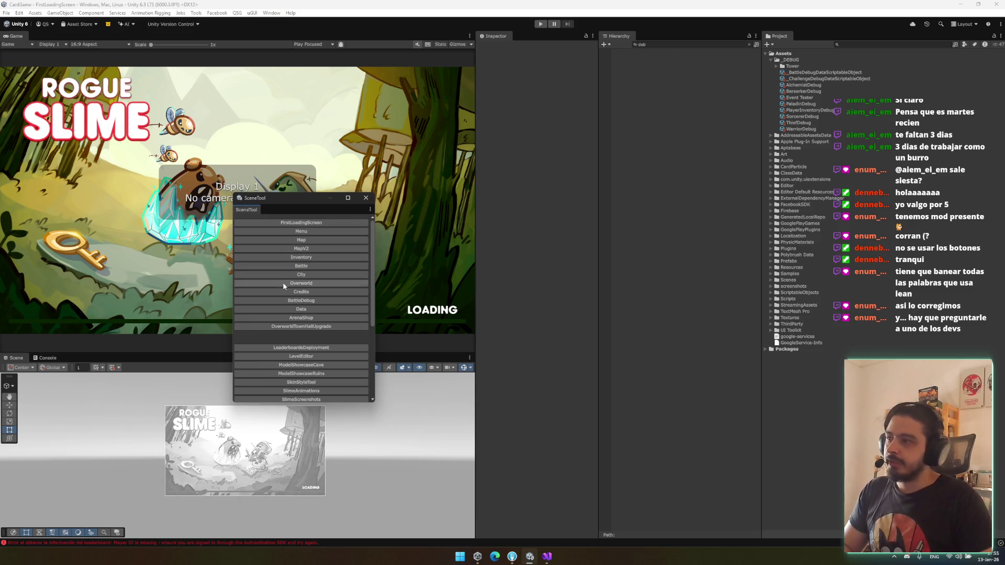
click(301, 266)
click(366, 198)
Step: Find the three TargetSlime objects and restore their positions to 0, 0, 0
click(681, 44)
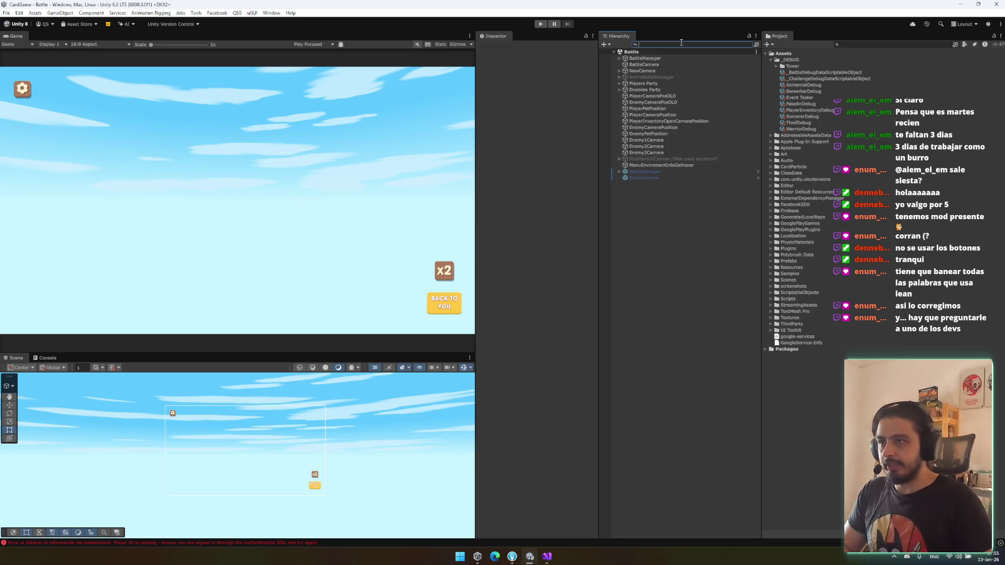
text(targe)
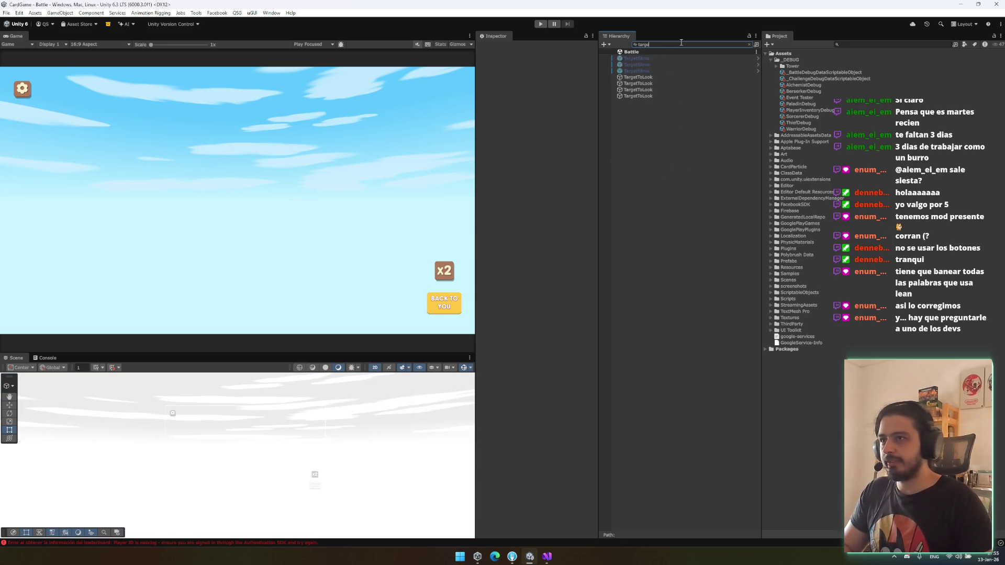
click(674, 72)
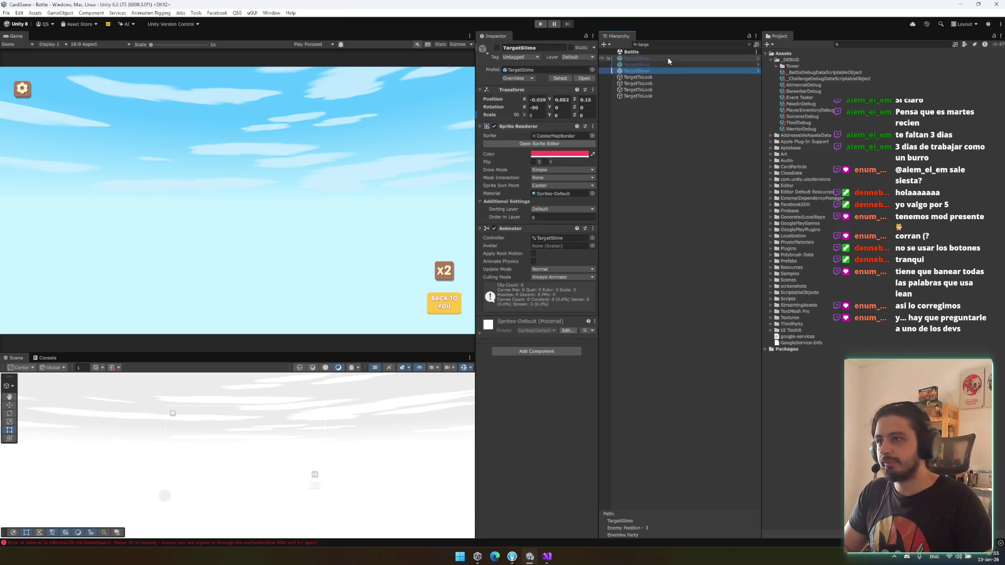
shift+click(667, 58)
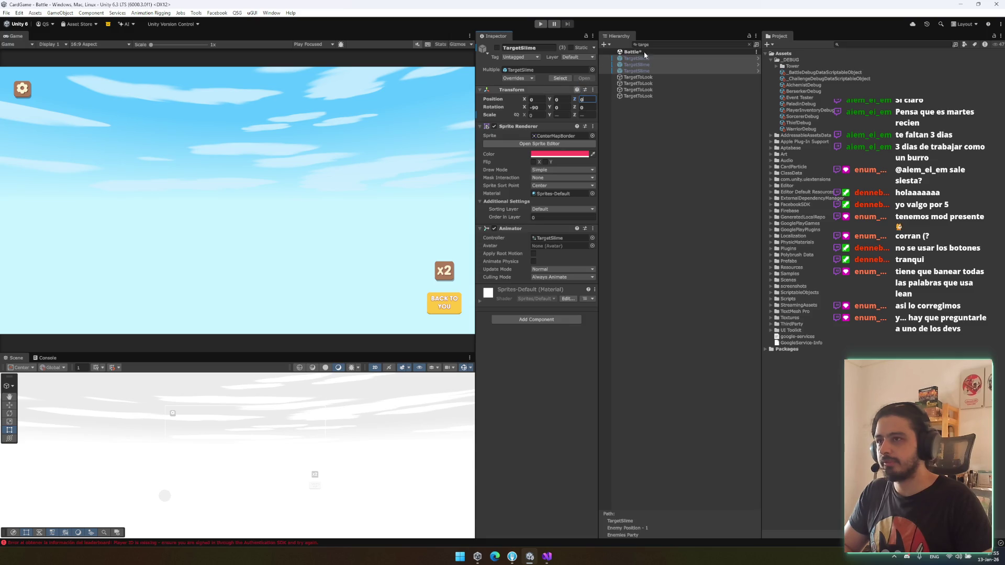
click(630, 63)
key(Escape)
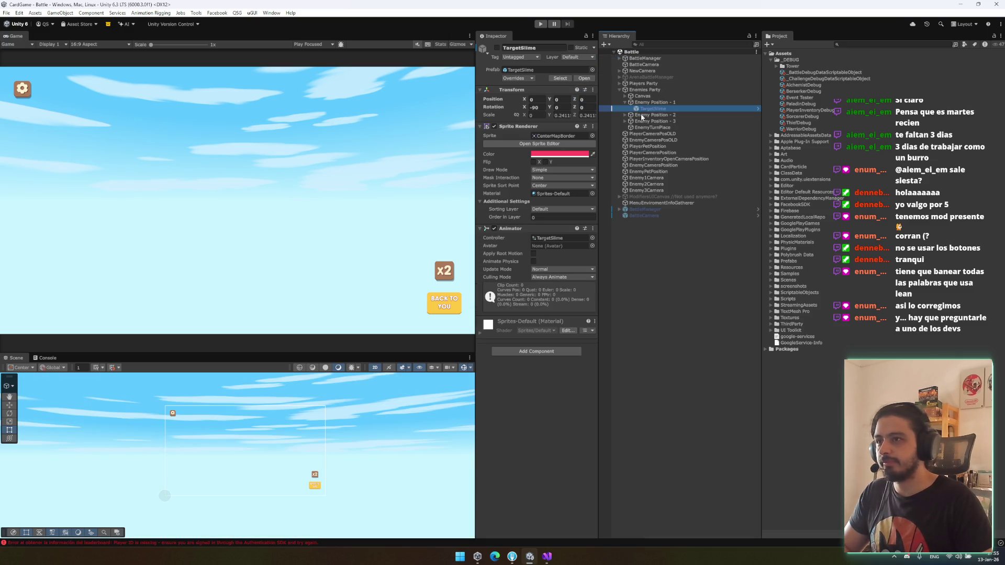
right_click(507, 101)
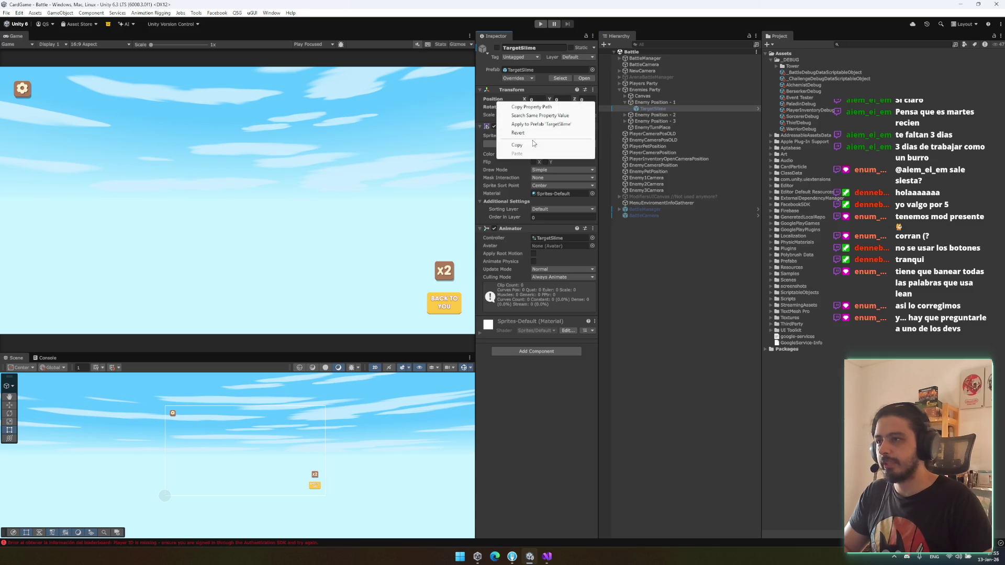
click(534, 132)
key(ctrl+z)
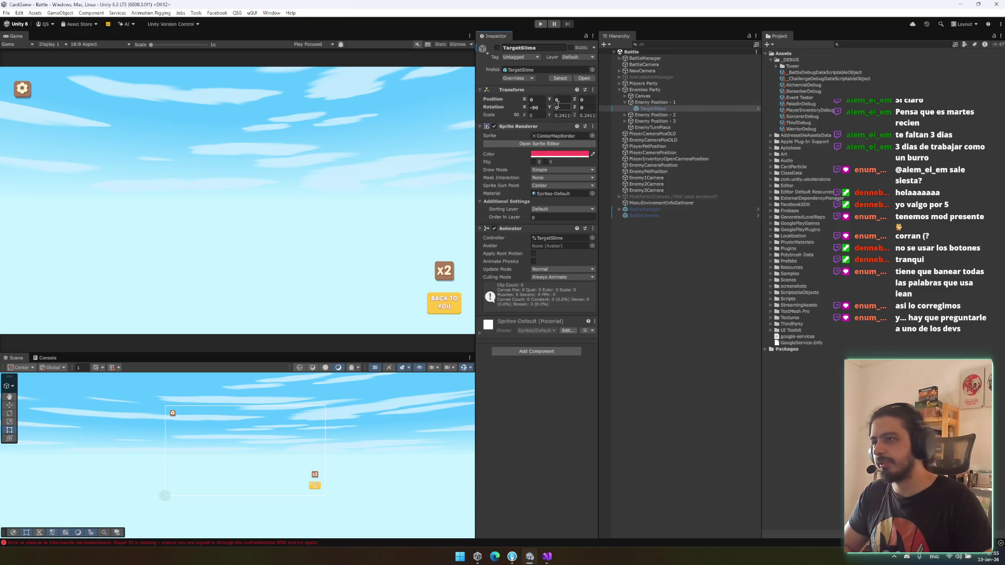
right_click(517, 94)
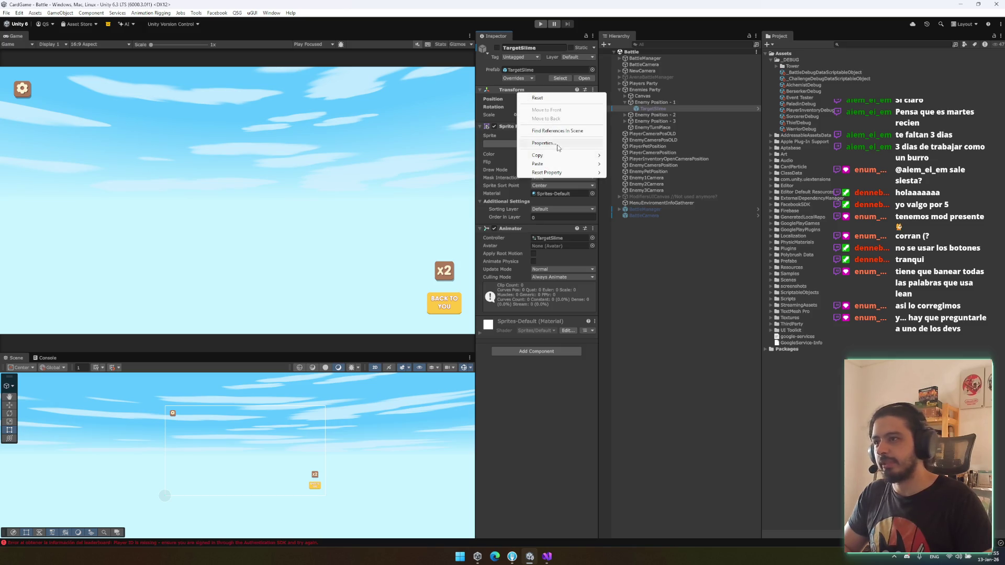
key(Escape)
Step: Start Play mode and select DebugManager by searching 'debug' in the Hierarchy
click(541, 24)
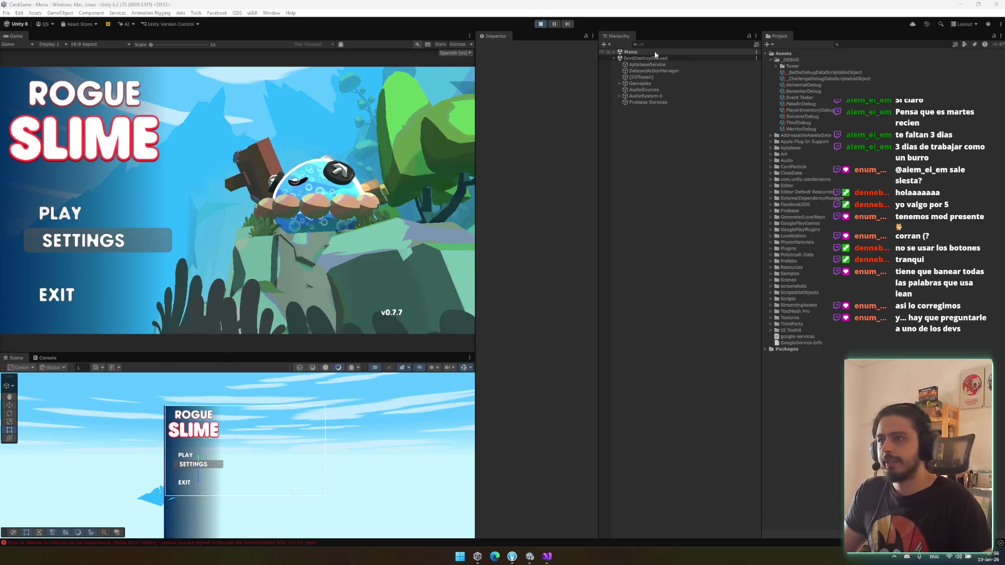
click(663, 44)
text(debug)
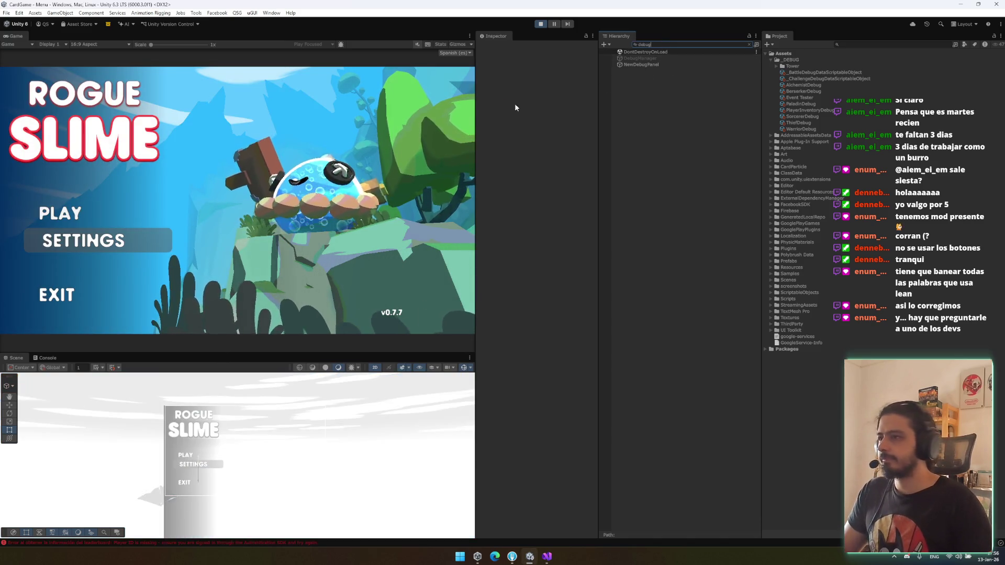
click(664, 57)
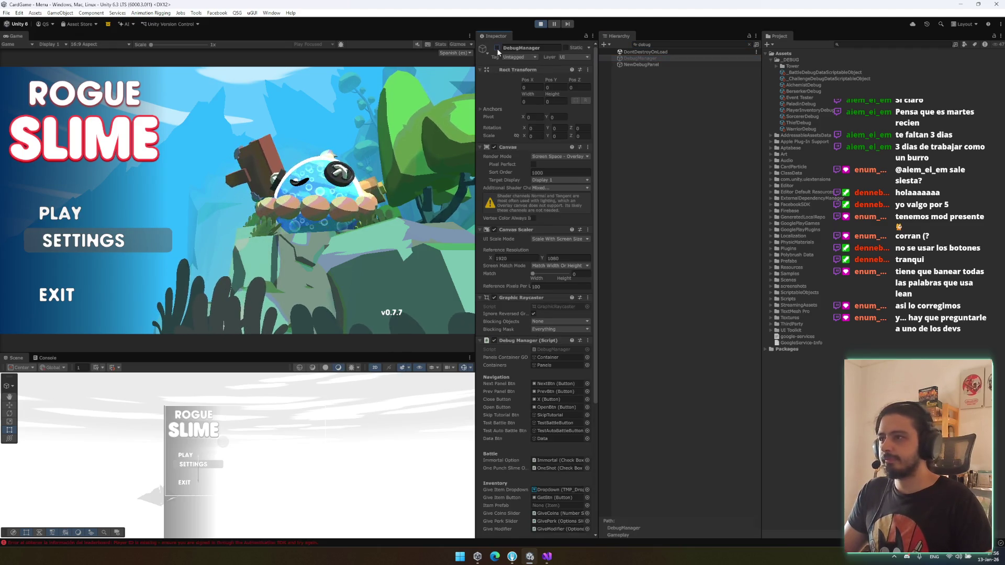
Step: Launch a debug battle, burn the third slime with Quemado, end the turn, and stop Play mode
click(497, 47)
click(433, 124)
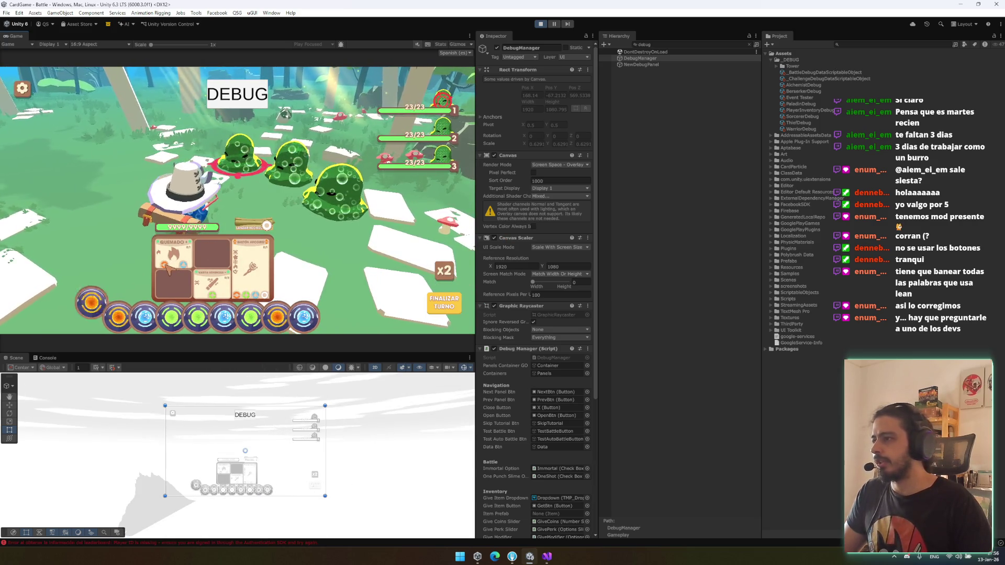
click(297, 190)
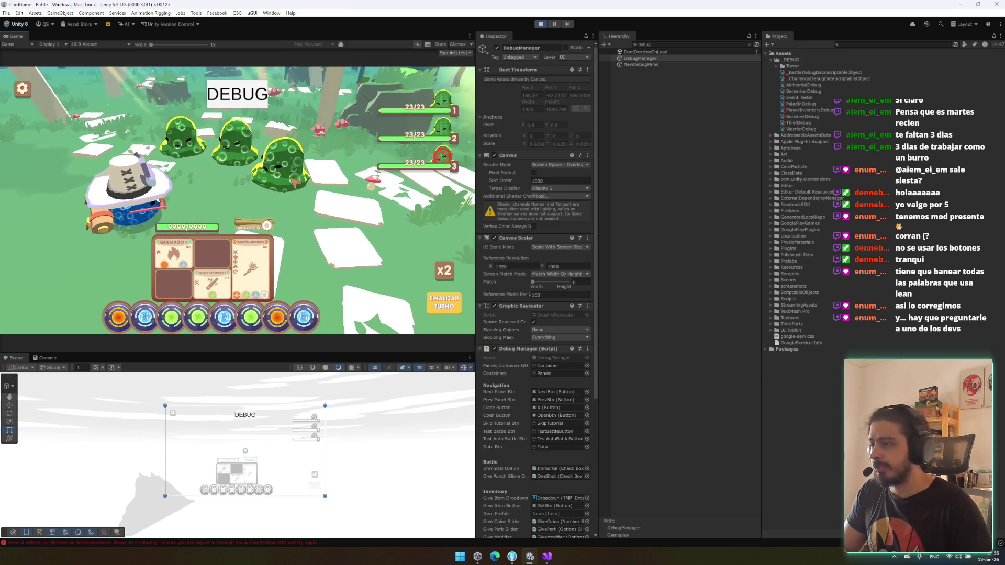
click(182, 268)
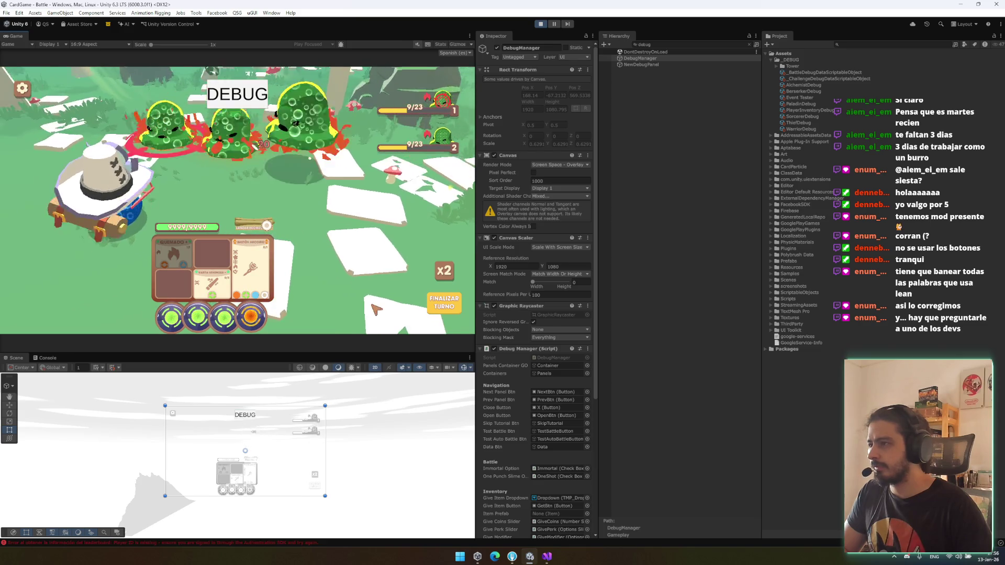
click(427, 311)
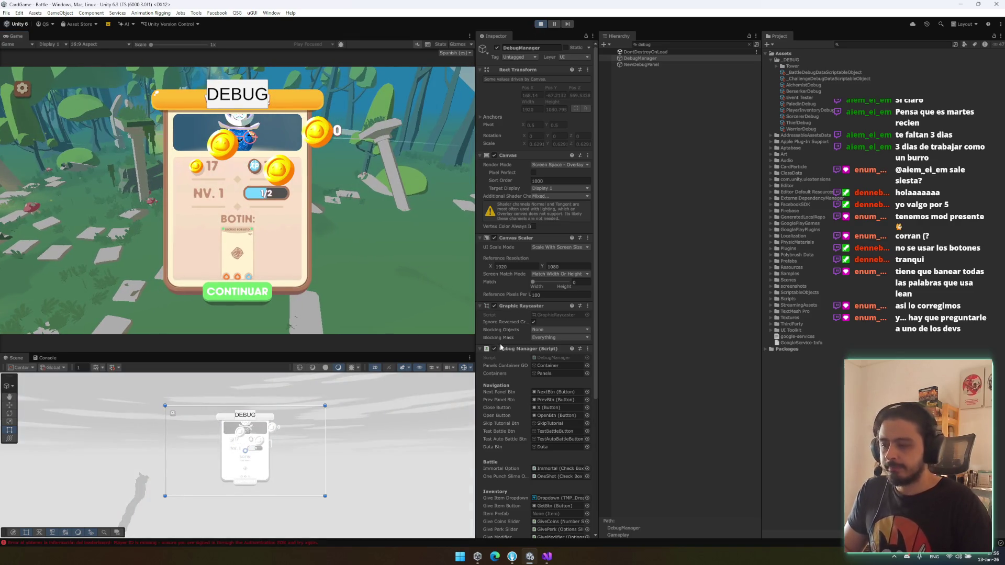
key(ctrl+p)
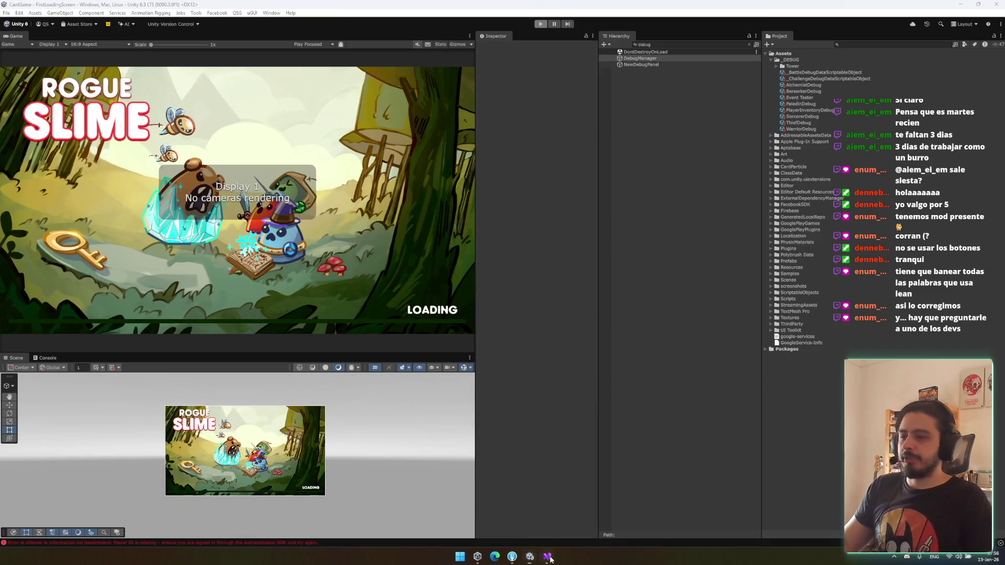
Step: Return to BattleCharacterView.cs and inspect the -720f rotation value in the Die method
mouse_move(547, 557)
click(533, 535)
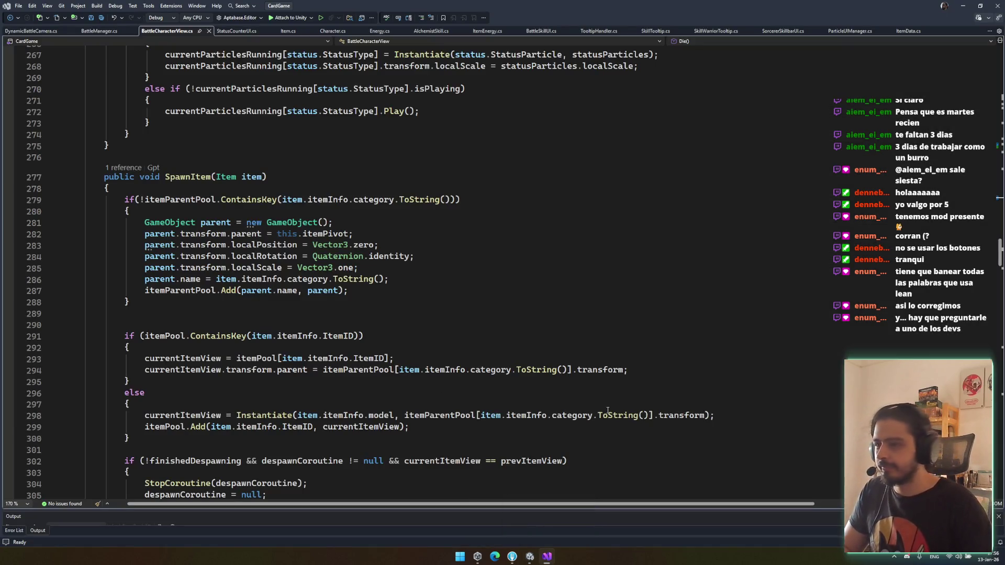
scroll(608, 410, down, 9)
scroll(603, 401, down, 5)
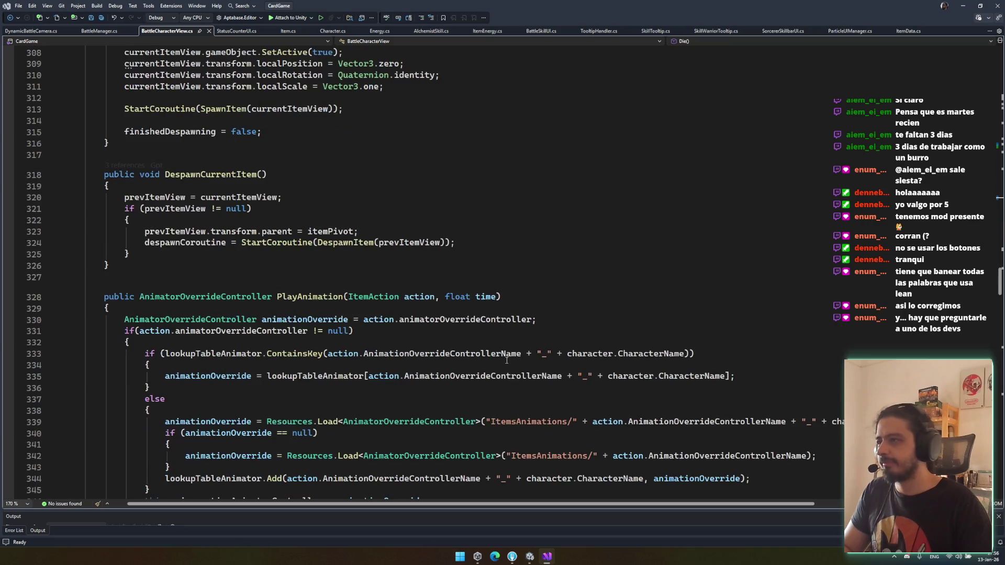
key(ctrl+minus)
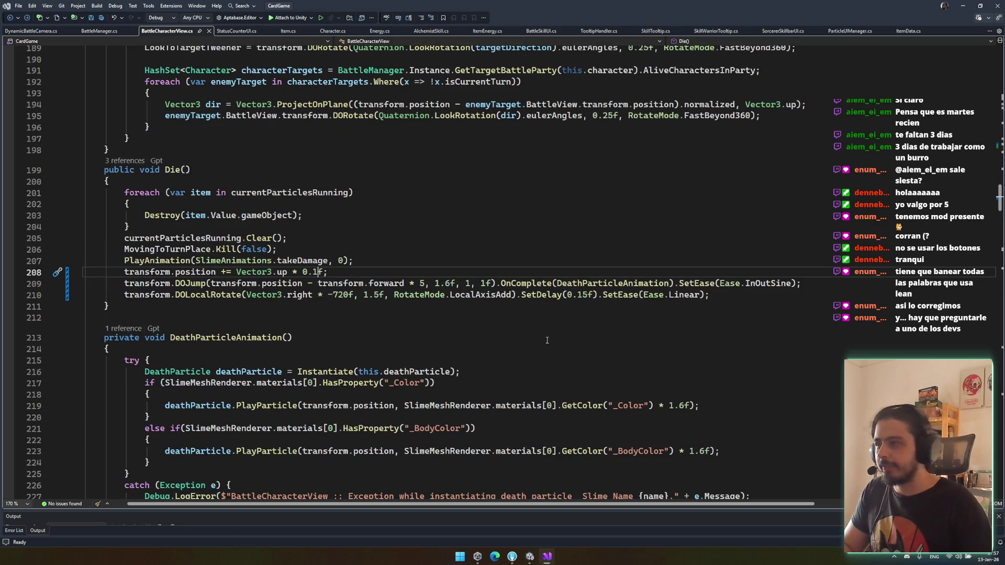
click(344, 298)
double_click(343, 295)
Step: Check the DeathParticleAnimation declaration, save the file, and bring up the Fork git client
key(Down)
key(Down)
click(441, 336)
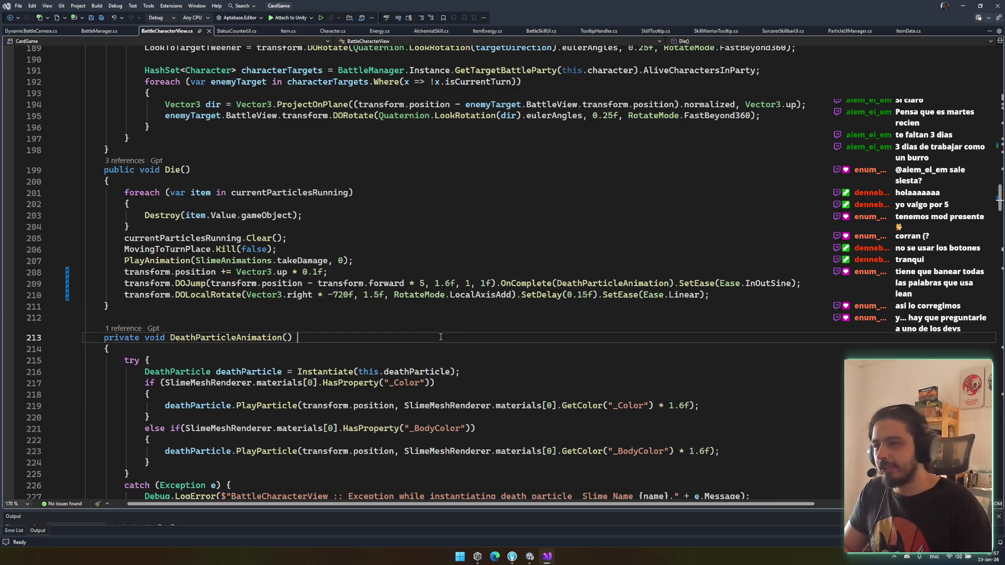
key(ctrl+s)
key(Up)
key(Up)
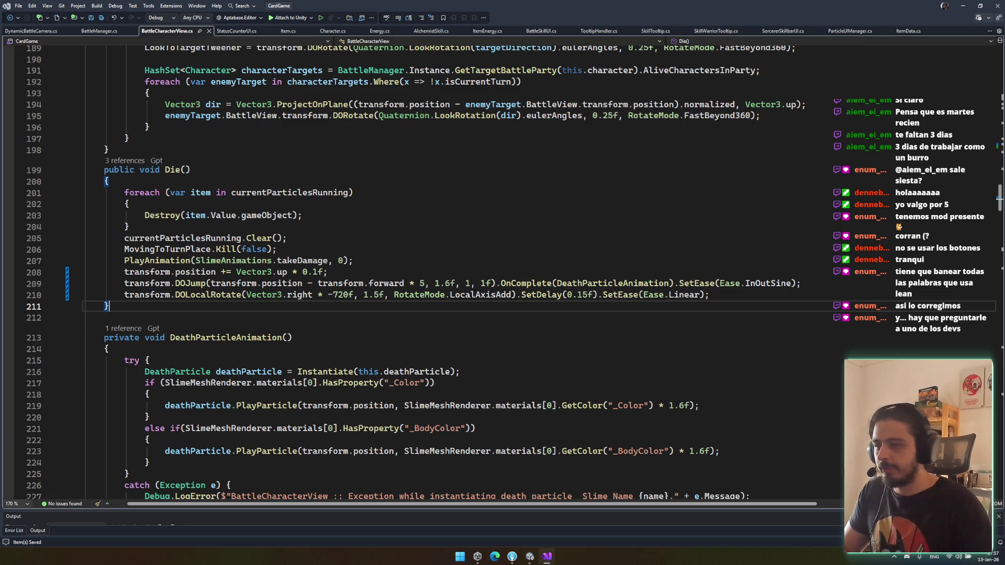
click(516, 559)
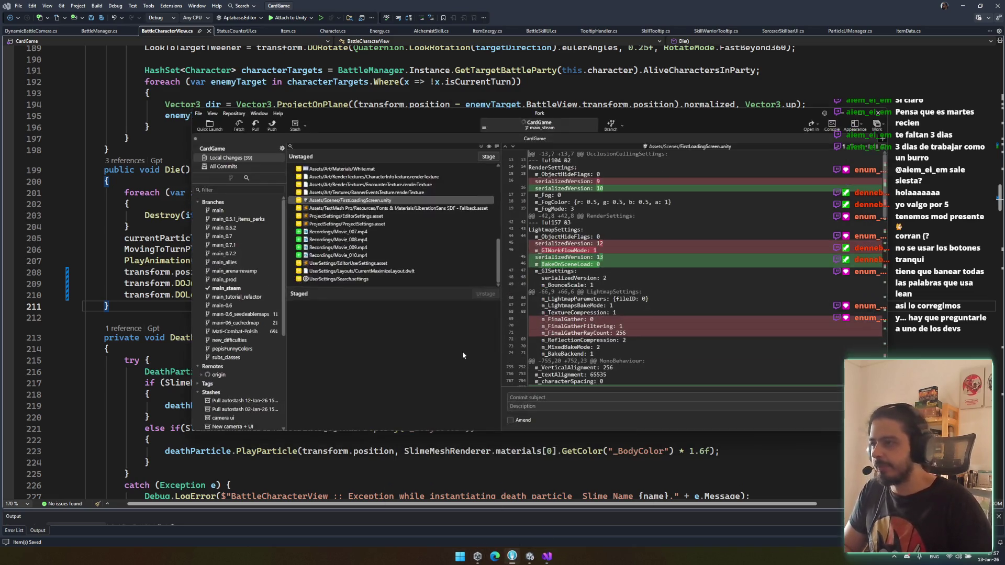
Step: Stage the changed script files, ItemEnergy.cs and the Battle.unity scene changes
key(Down)
key(Down)
key(Down)
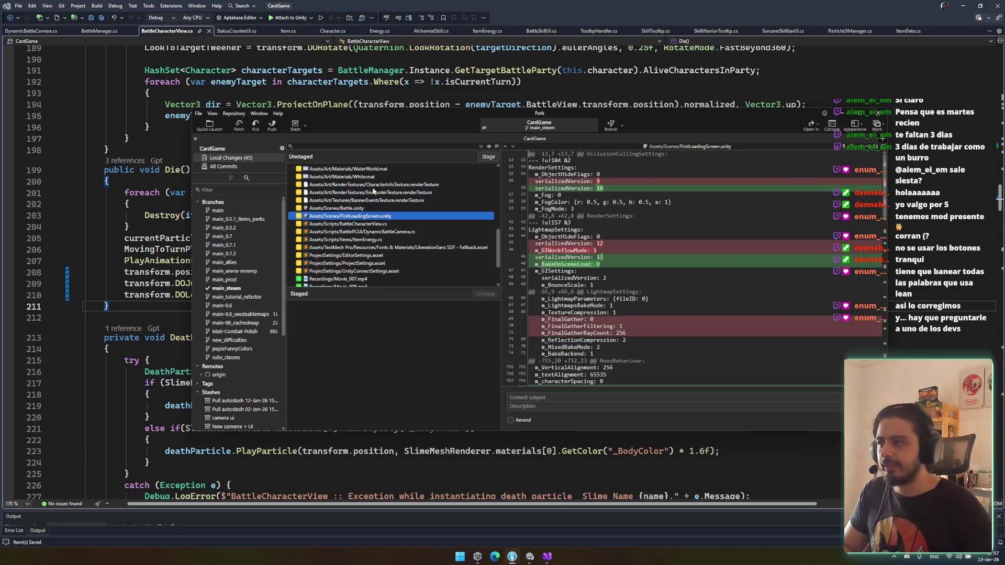
key(space)
key(space)
key(space)
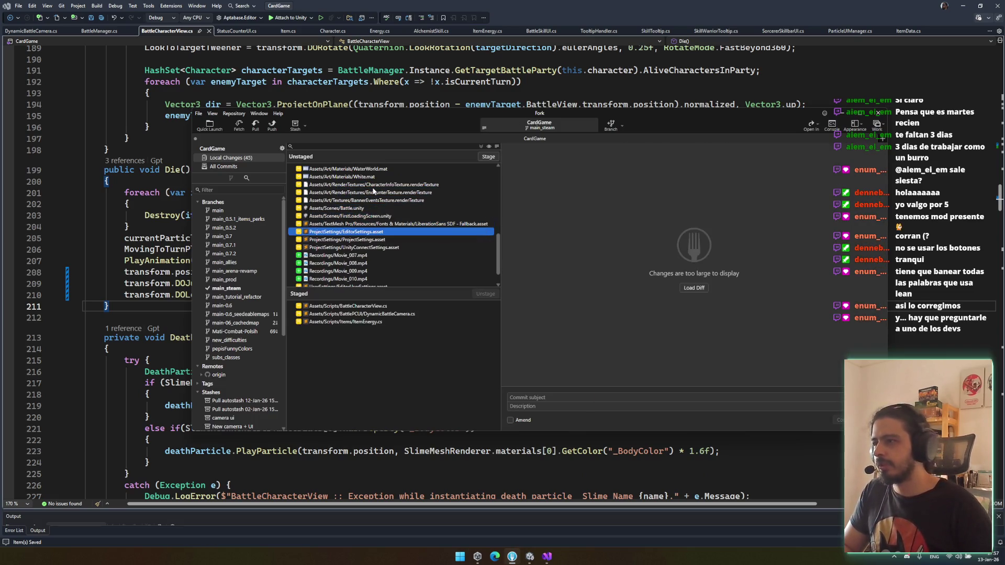
key(Up)
key(Up)
key(space)
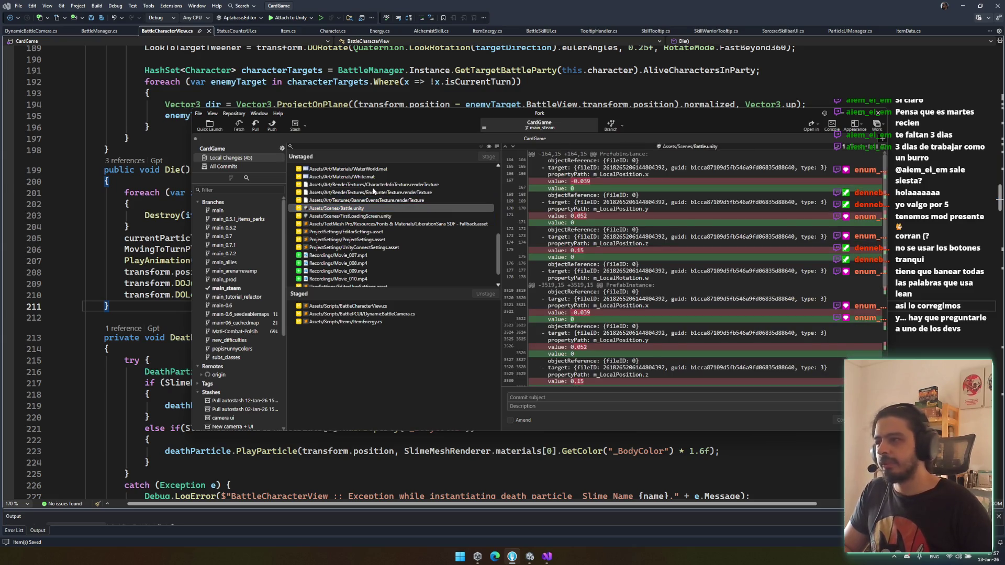
key(Up)
key(Up)
scroll(416, 251, up, 5)
scroll(416, 246, down, 5)
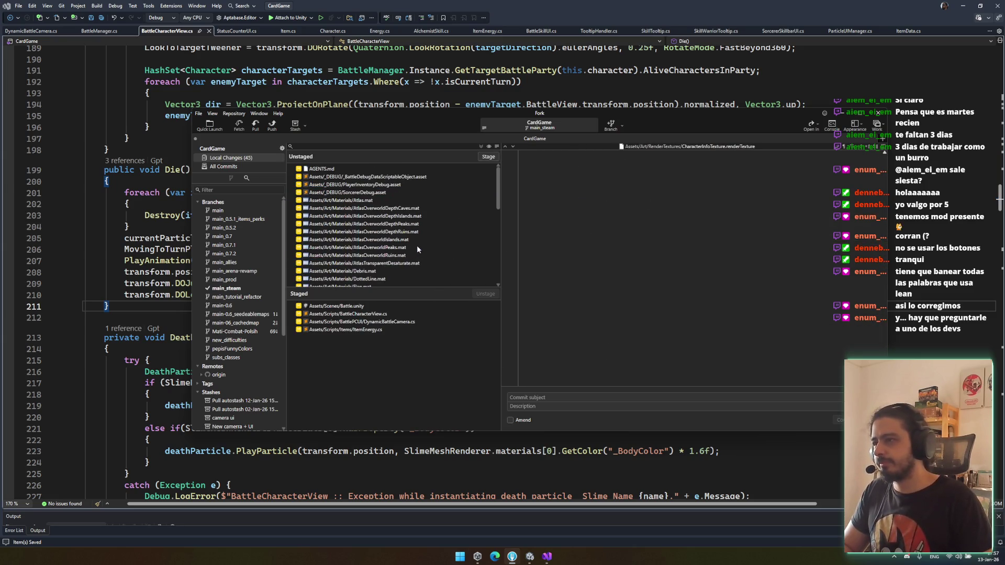
Step: Write the summary about centered targets, slow motion and energies animation, then commit the four staged files
click(526, 397)
text(Ta)
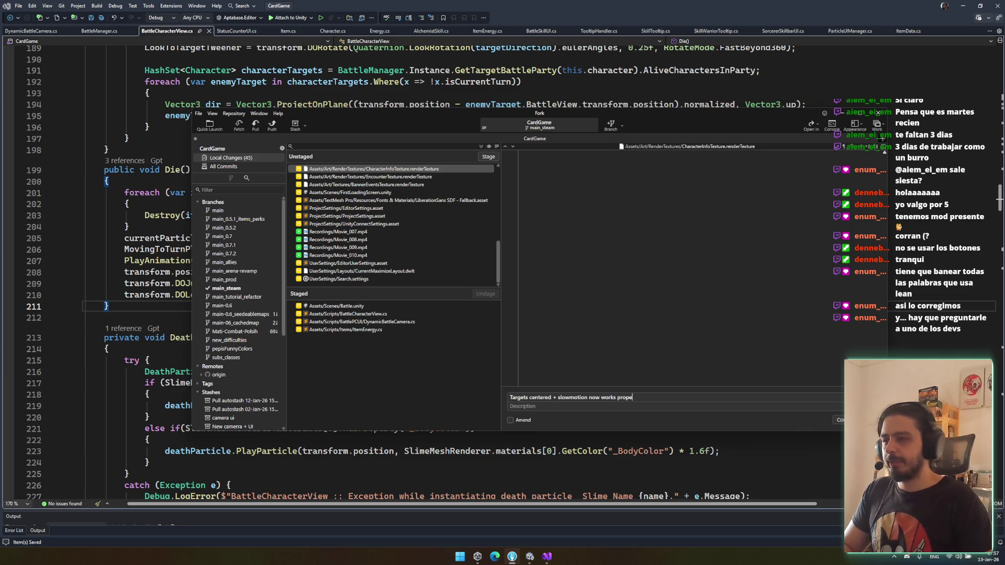
click(346, 322)
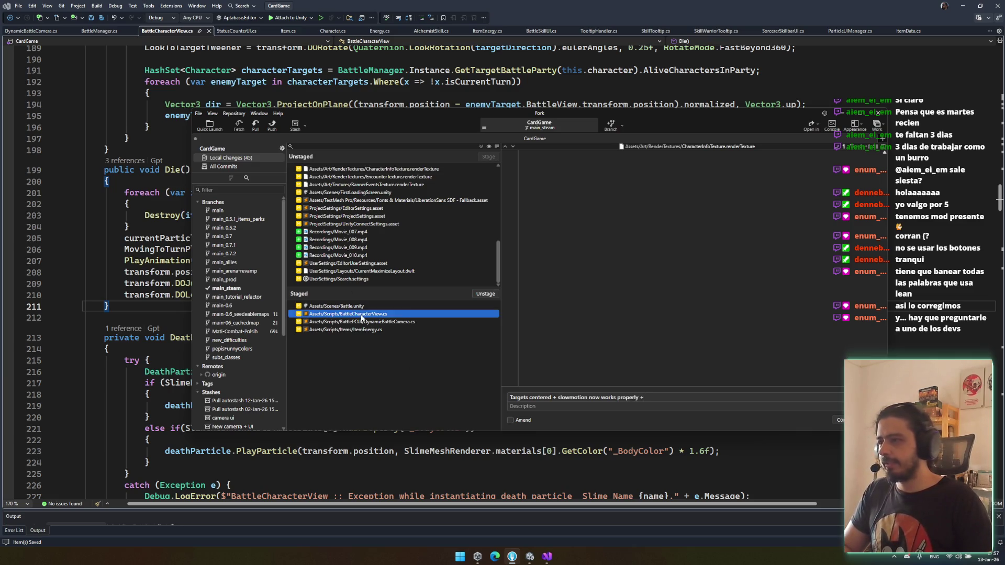
click(345, 330)
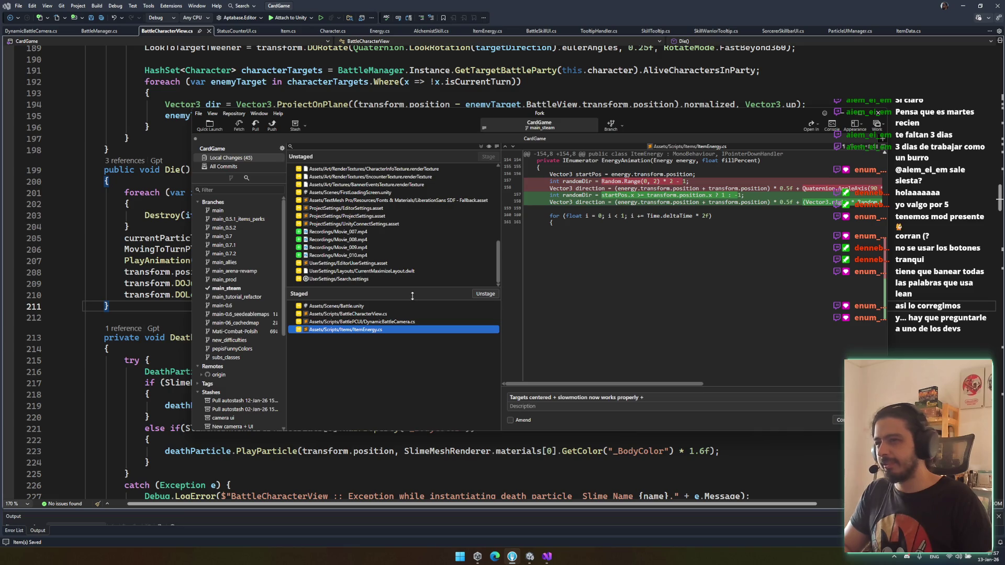
click(654, 399)
text(moving energies)
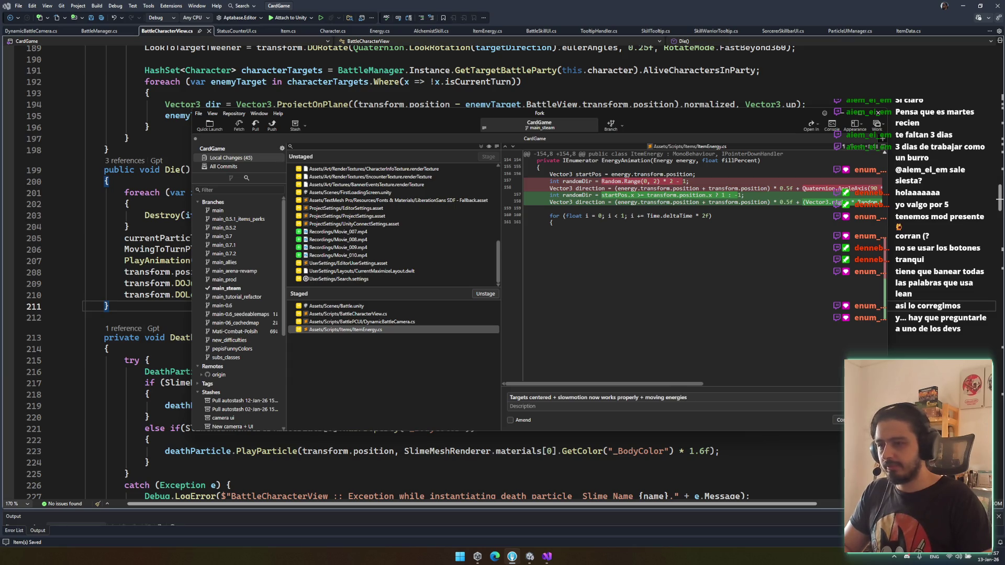
key(ctrl+BackSpace)
key(ctrl+BackSpace)
text(animation is working correctly)
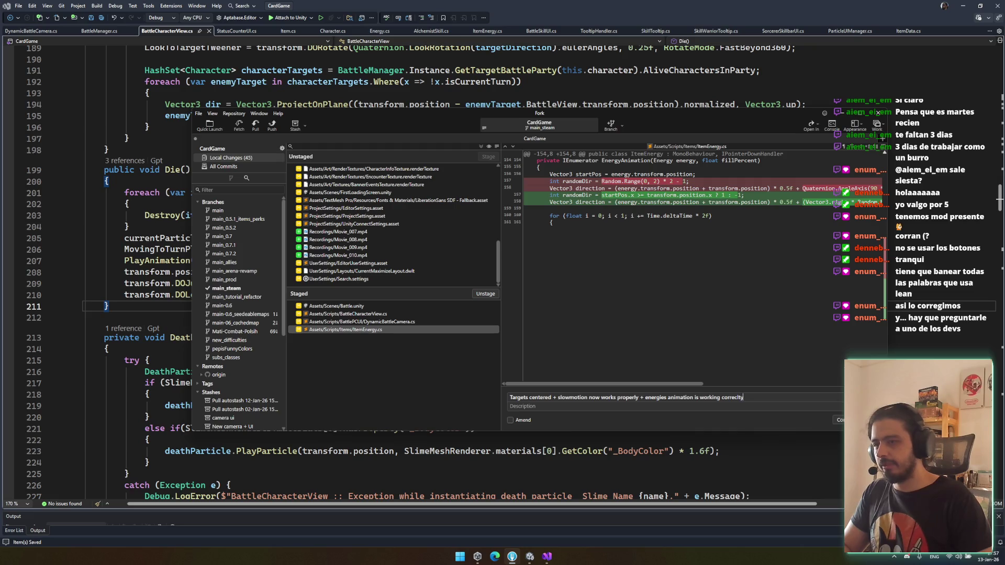
key(ctrl+Return)
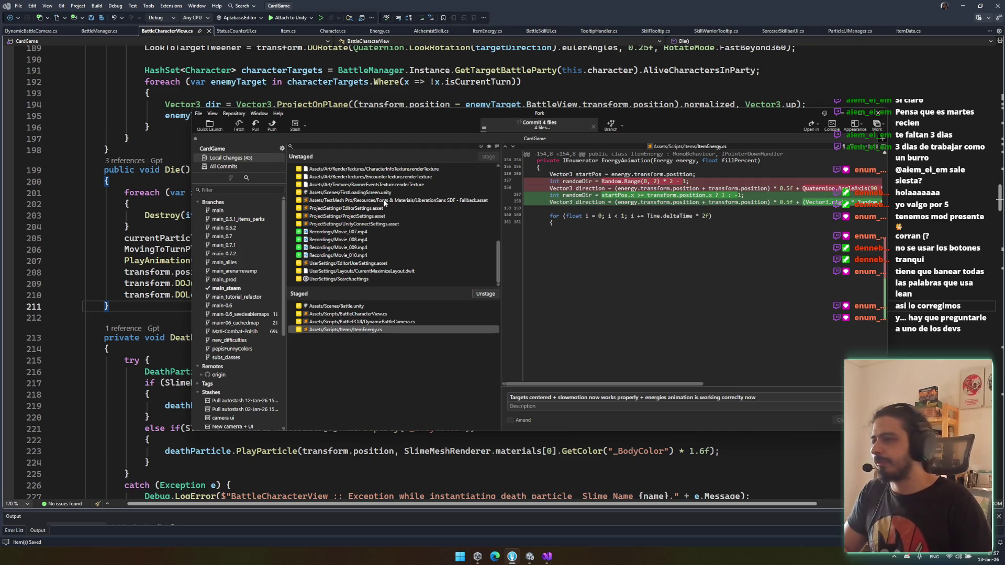
Step: Push the main_steam branch to origin
click(272, 126)
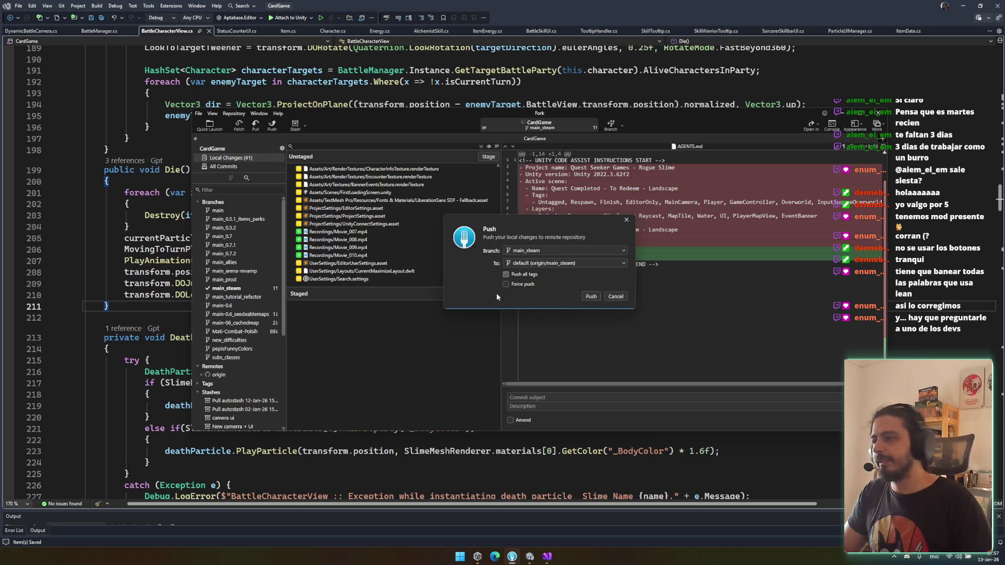
click(590, 296)
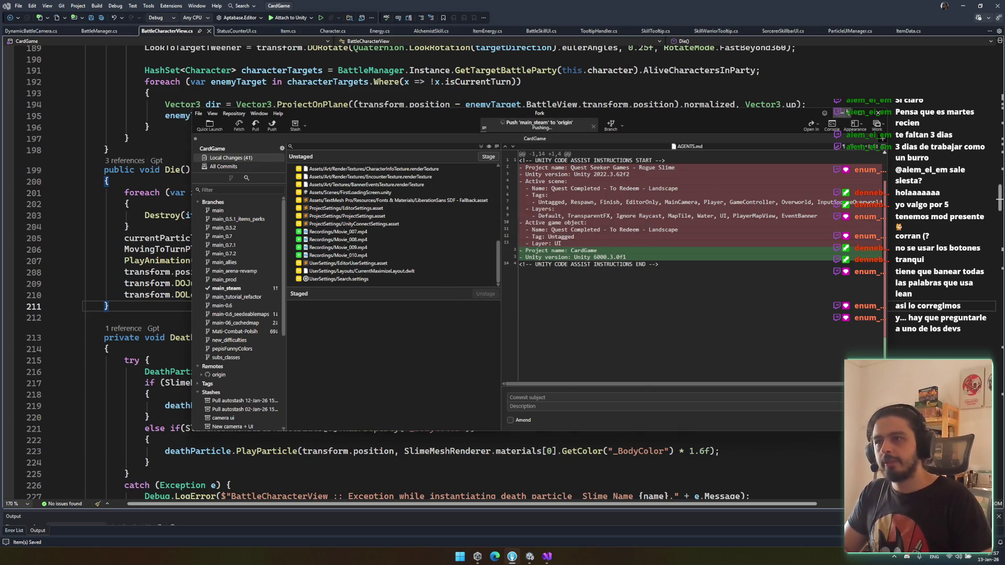
key(alt+Tab)
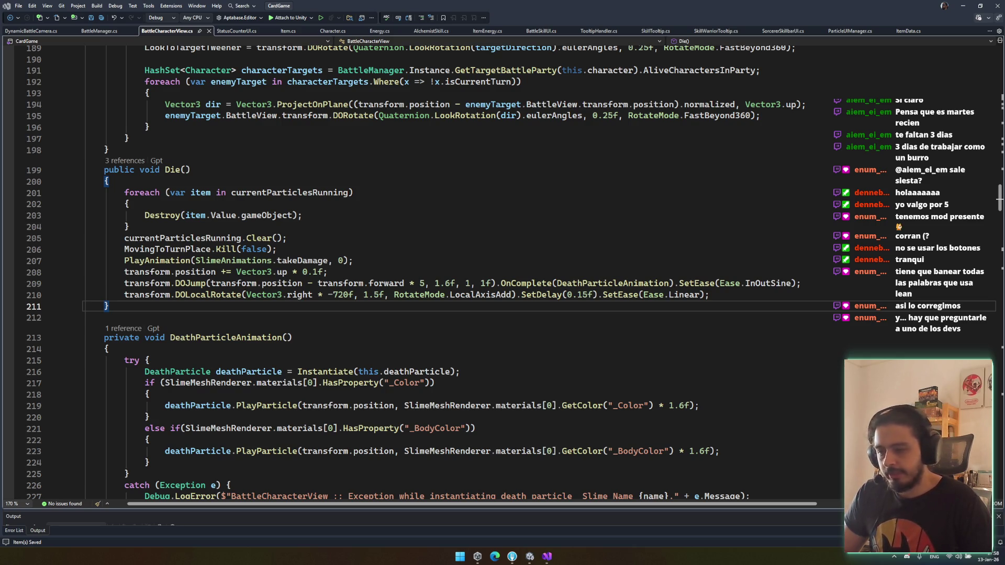
Step: In Unity, enter play mode, start a TEST BATTLE from DebugManager, and maximize the Game view
click(386, 439)
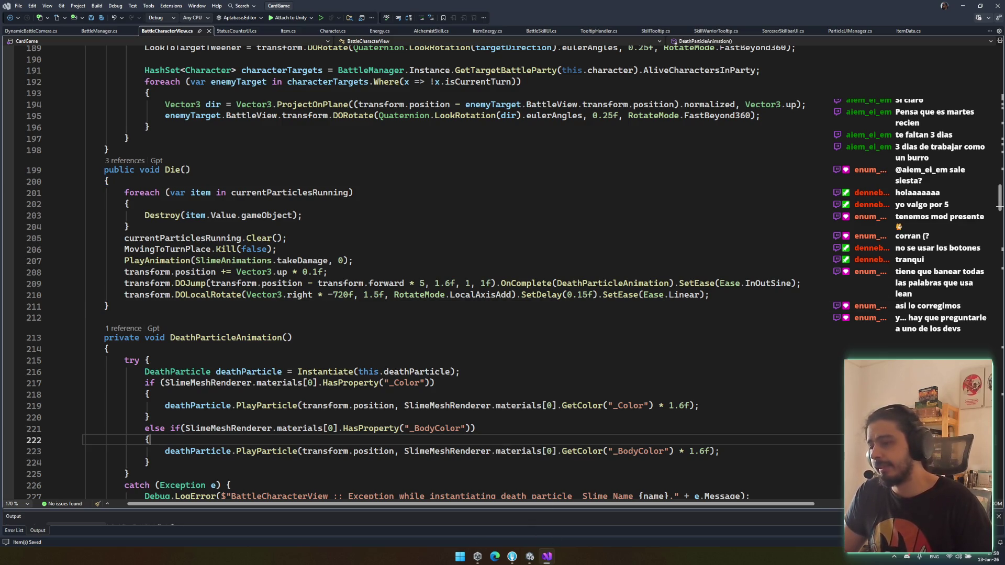
click(530, 556)
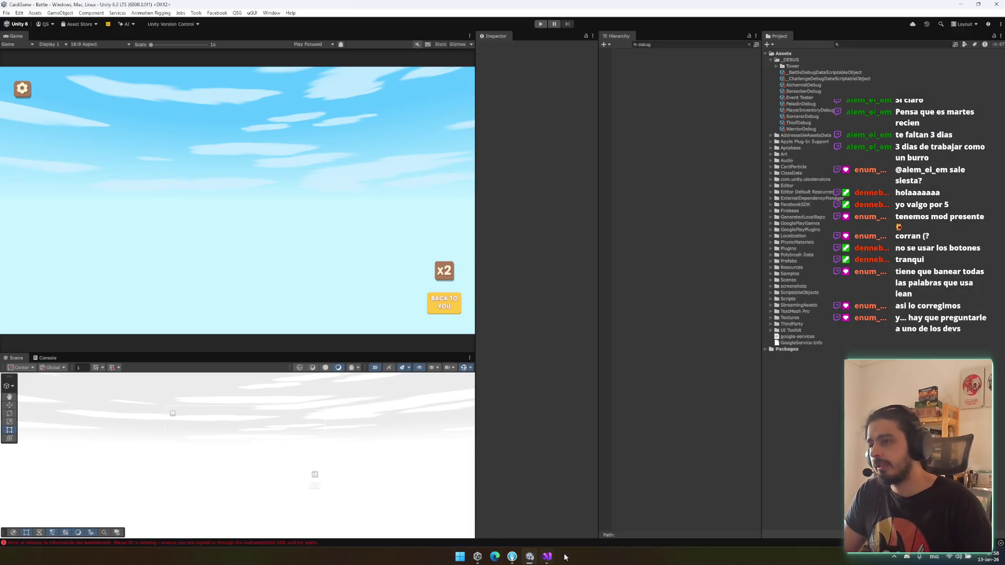
click(540, 24)
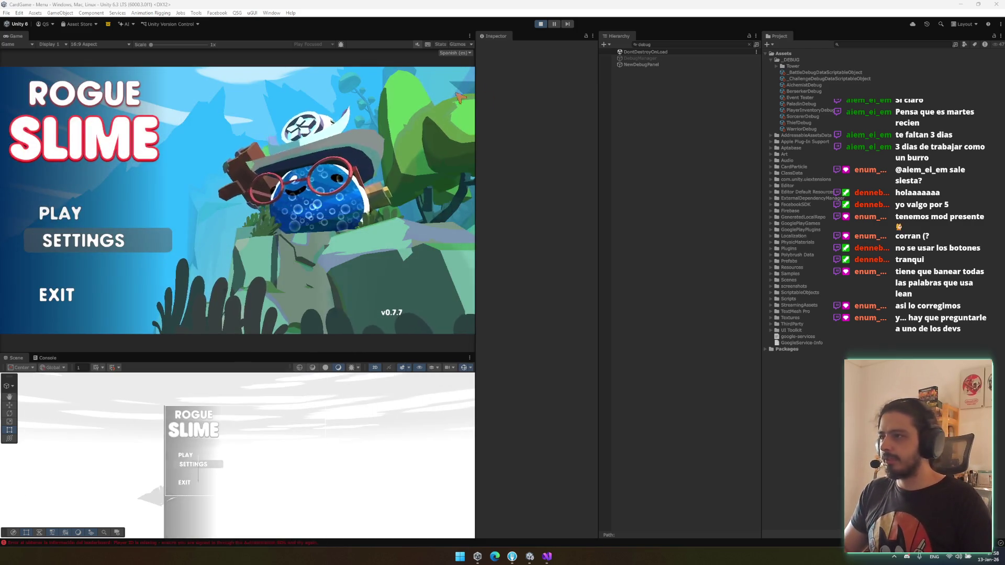
click(657, 58)
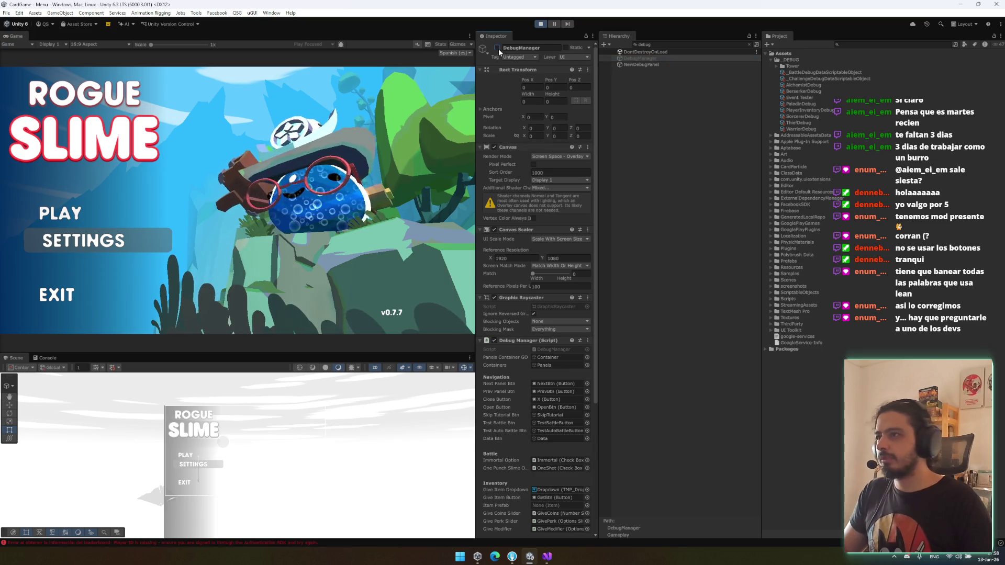
click(442, 111)
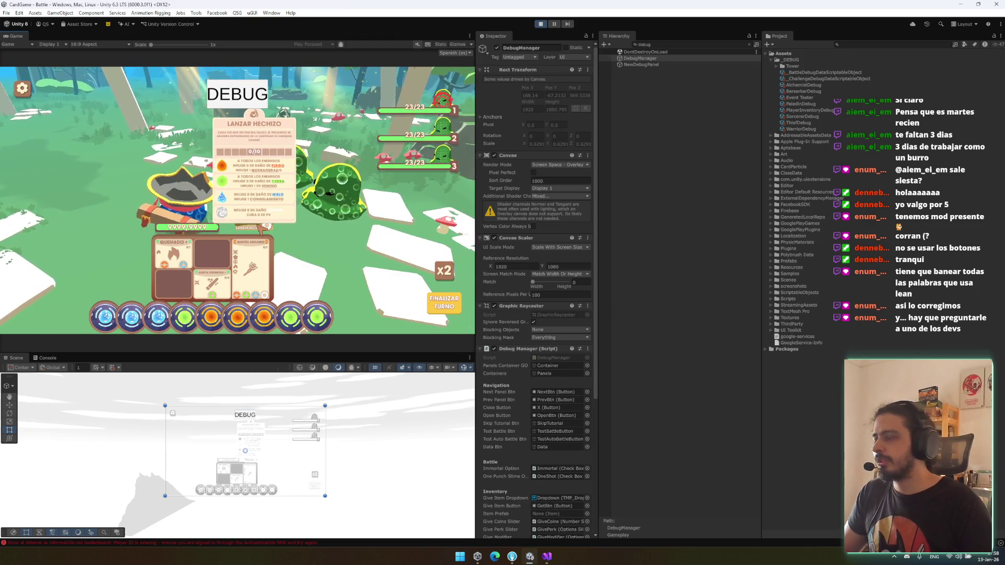
right_click(16, 36)
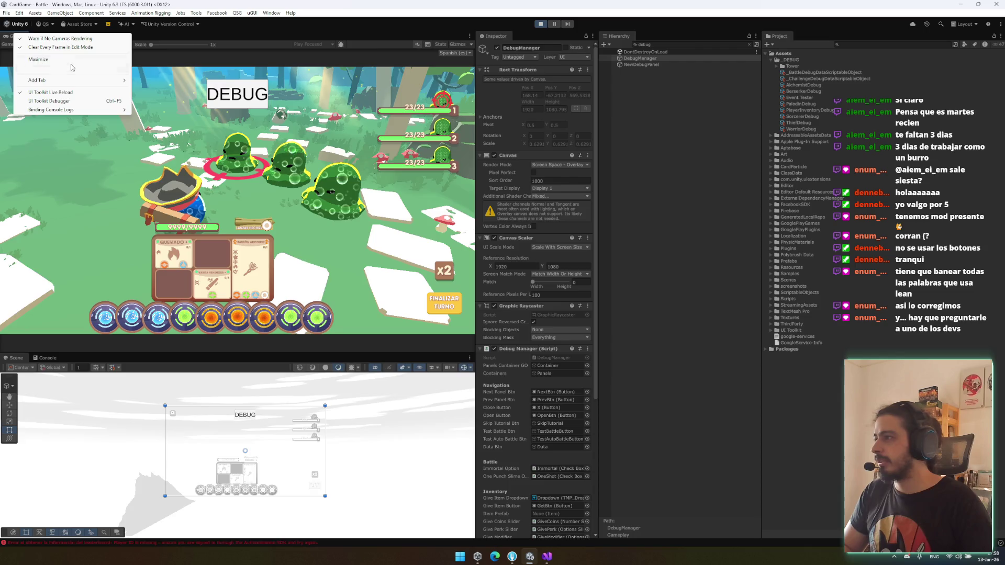
click(31, 59)
Step: Drop fire, earth and ice energies onto the spell to check each tooltip damage line, then stop play
mouse_move(528, 339)
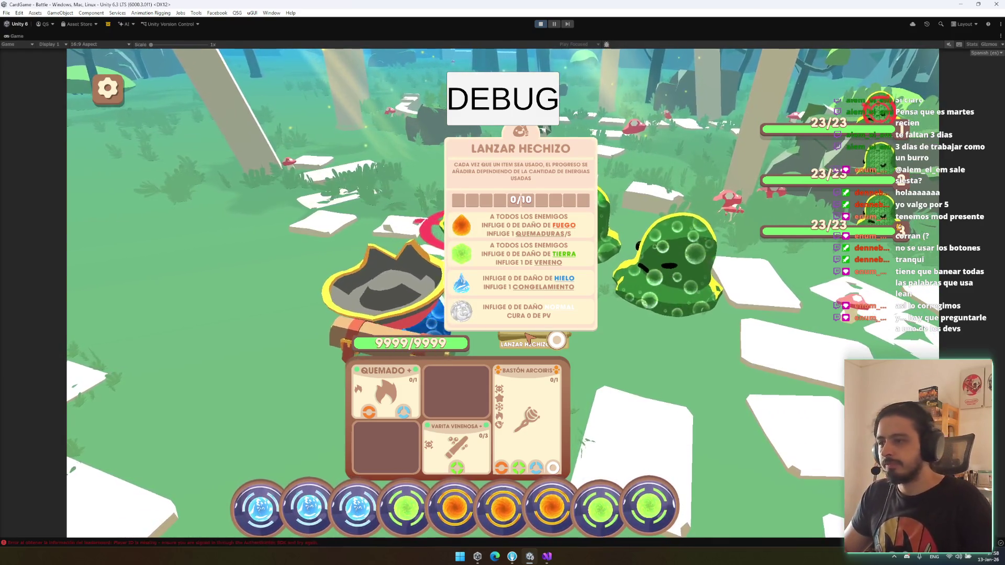
mouse_move(550, 506)
mouse_down()
mouse_move(508, 348)
mouse_move(547, 346)
mouse_move(403, 399)
mouse_up()
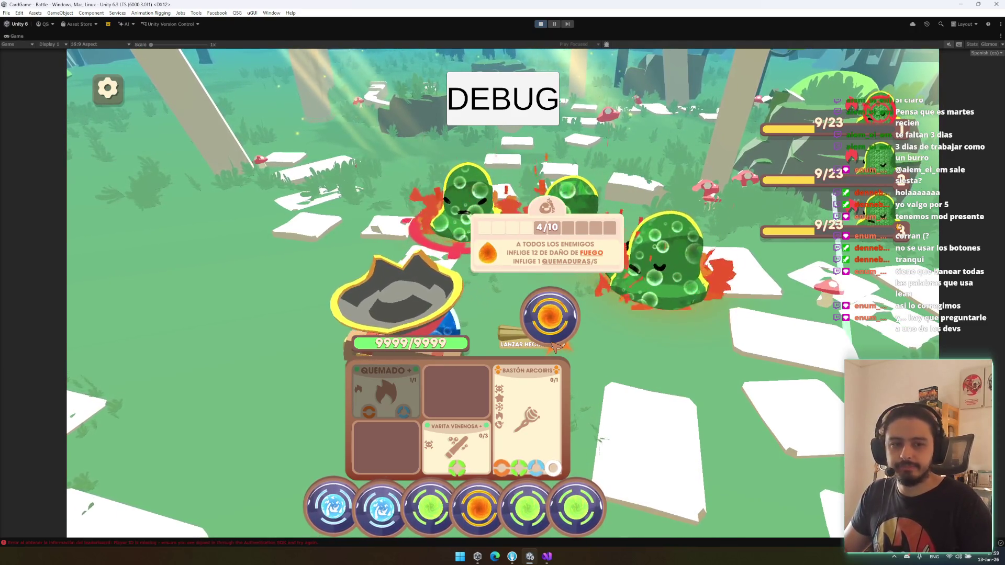
click(557, 347)
drag(527, 508, 626, 396)
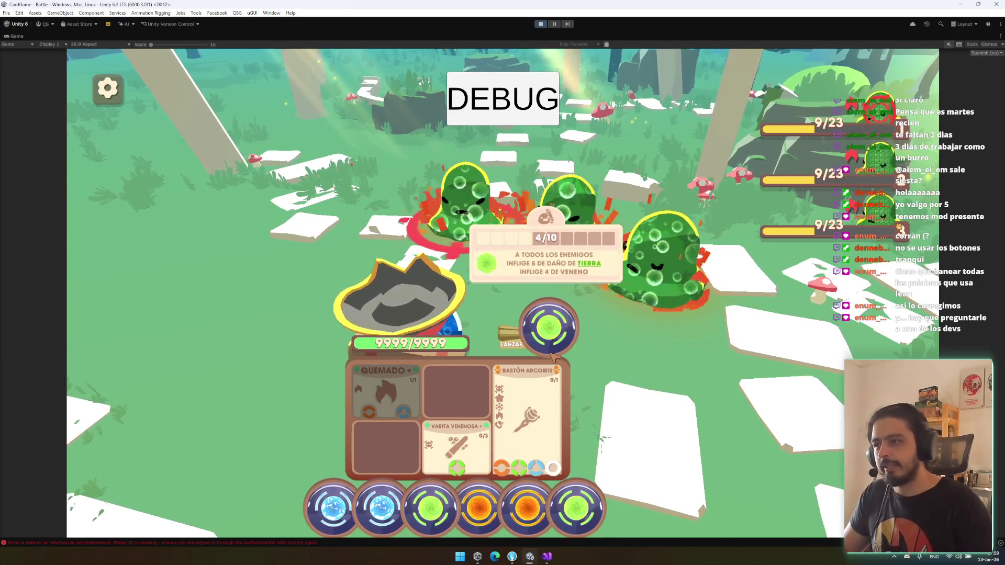
mouse_move(381, 502)
mouse_down()
mouse_move(400, 440)
mouse_move(547, 330)
mouse_up()
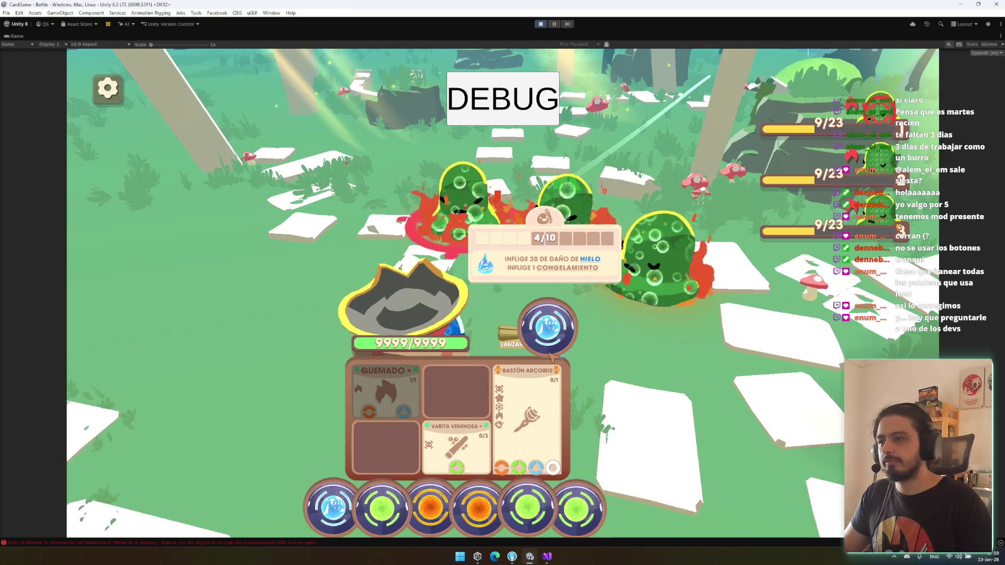
click(550, 348)
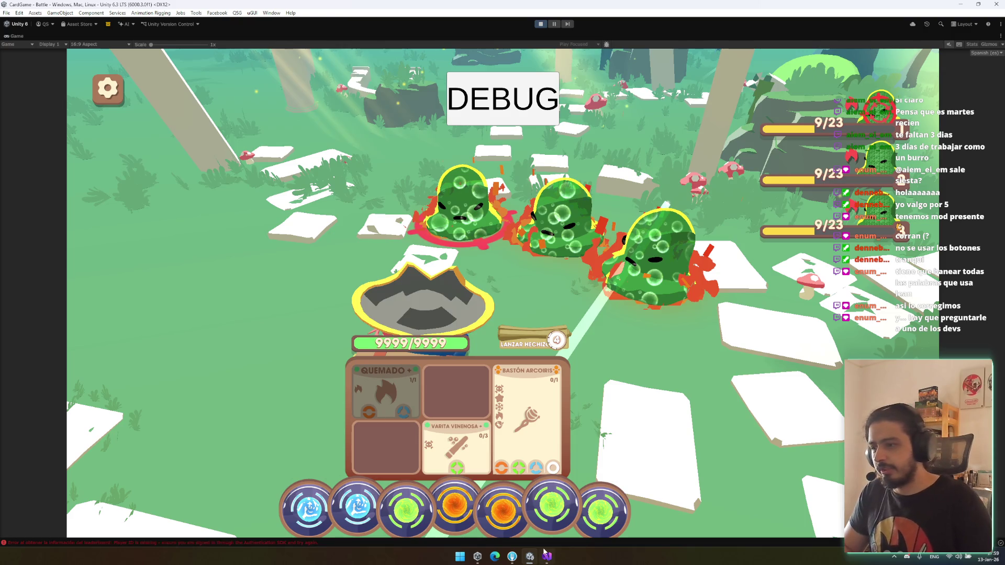
key(ctrl+p)
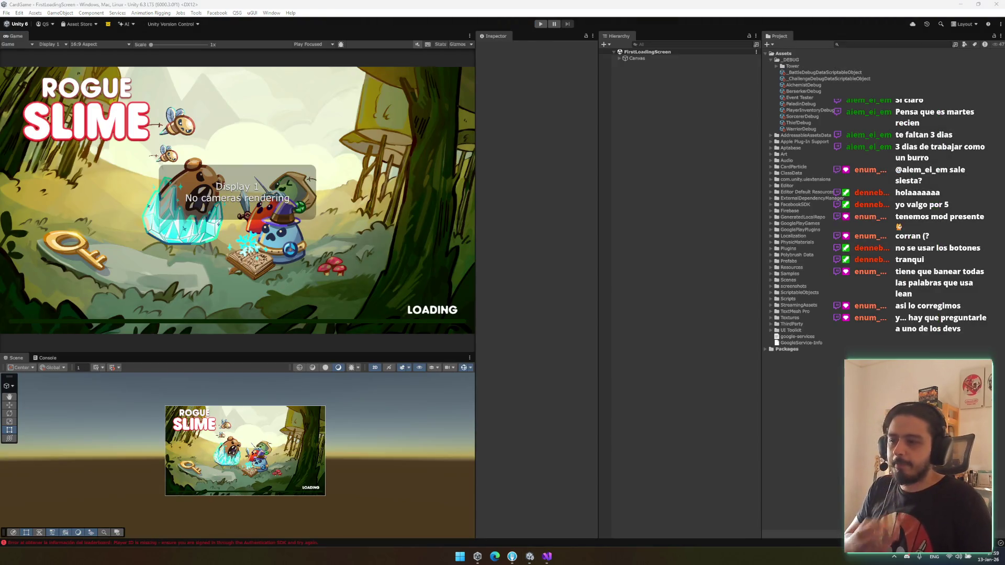
key(alt+Tab)
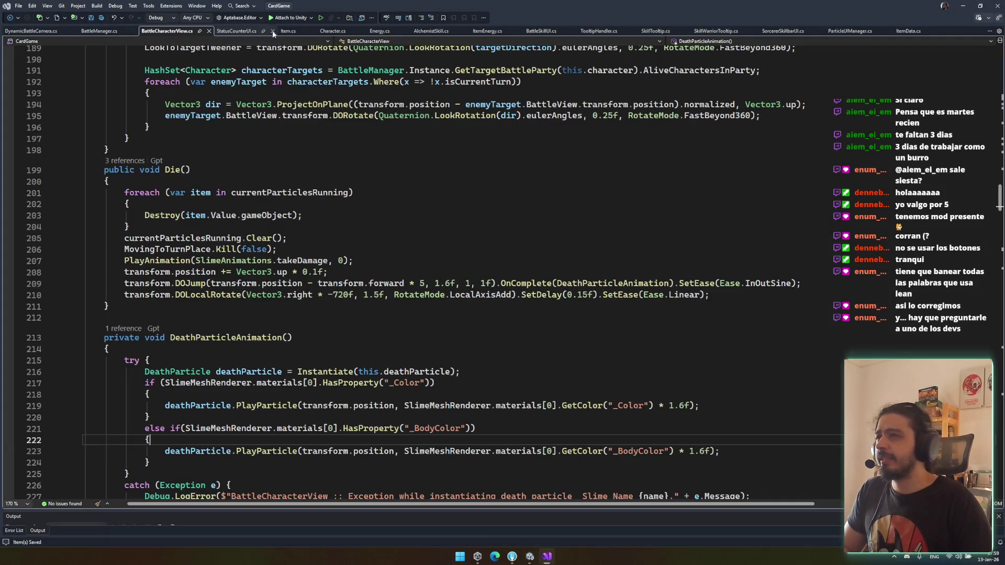
middle_click(321, 31)
middle_click(321, 31)
middle_click(321, 31)
middle_click(321, 31)
middle_click(321, 30)
middle_click(321, 31)
middle_click(321, 31)
middle_click(321, 31)
middle_click(321, 31)
middle_click(321, 31)
middle_click(281, 31)
key(ctrl+t)
text(dorcerertool)
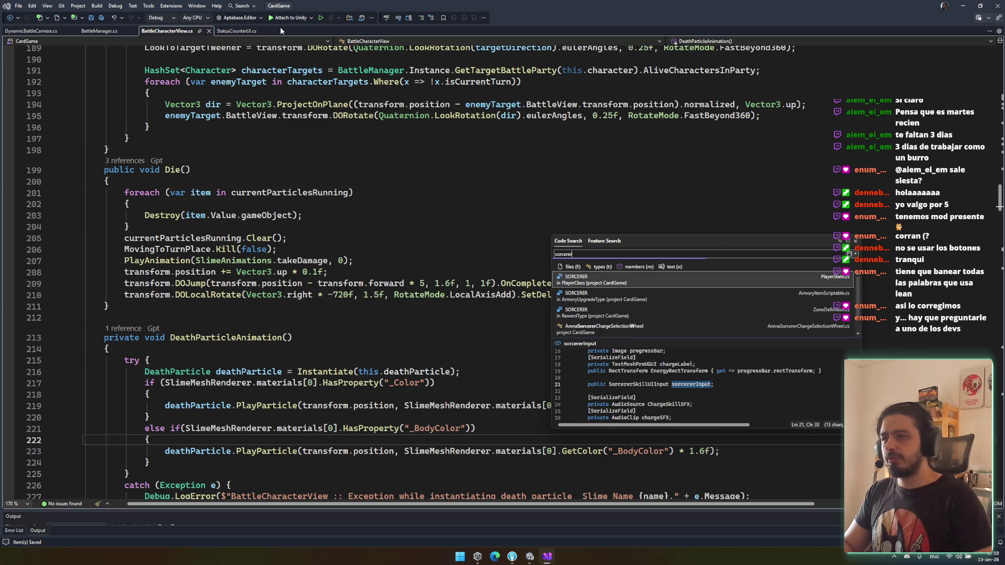
text(tip)
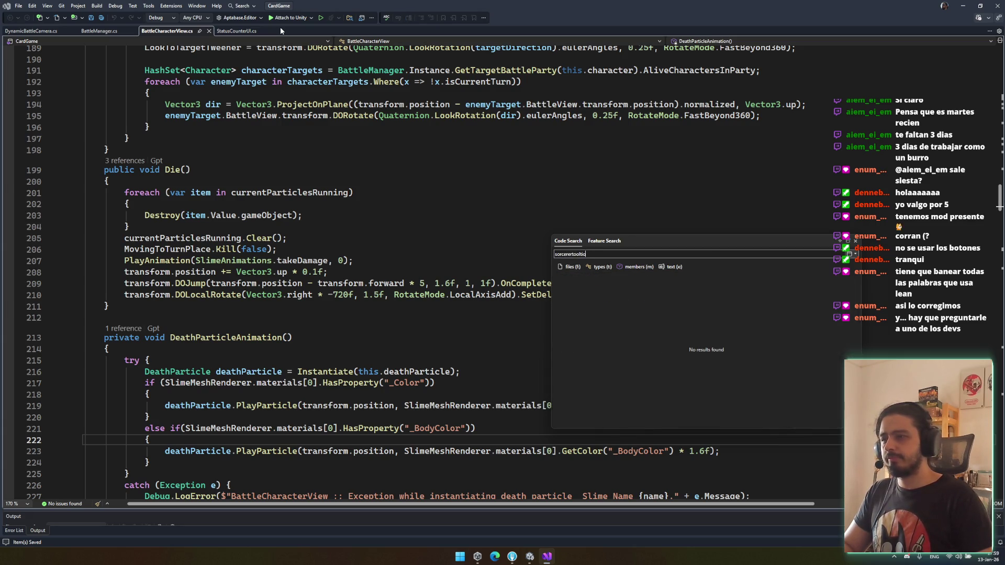
key(BackSpace)
key(BackSpace)
key(Return)
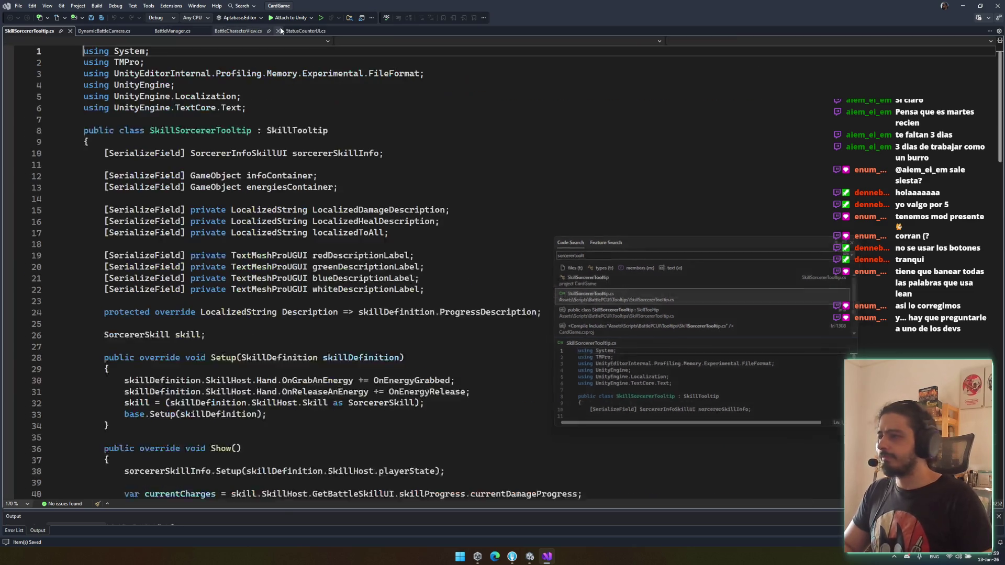
scroll(299, 178, down, 9)
click(209, 115)
scroll(367, 189, down, 5)
scroll(367, 189, down, 6)
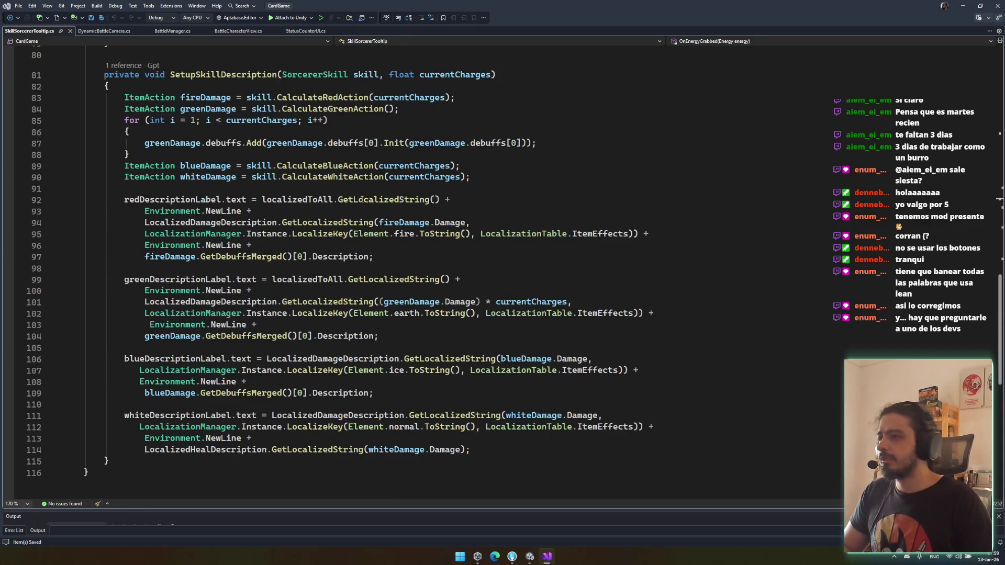
click(358, 137)
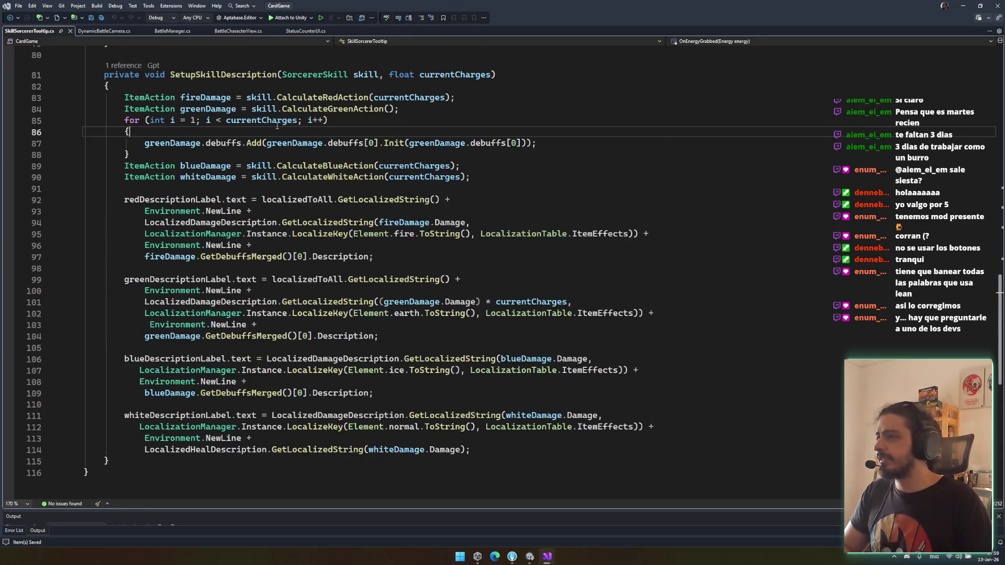
double_click(455, 75)
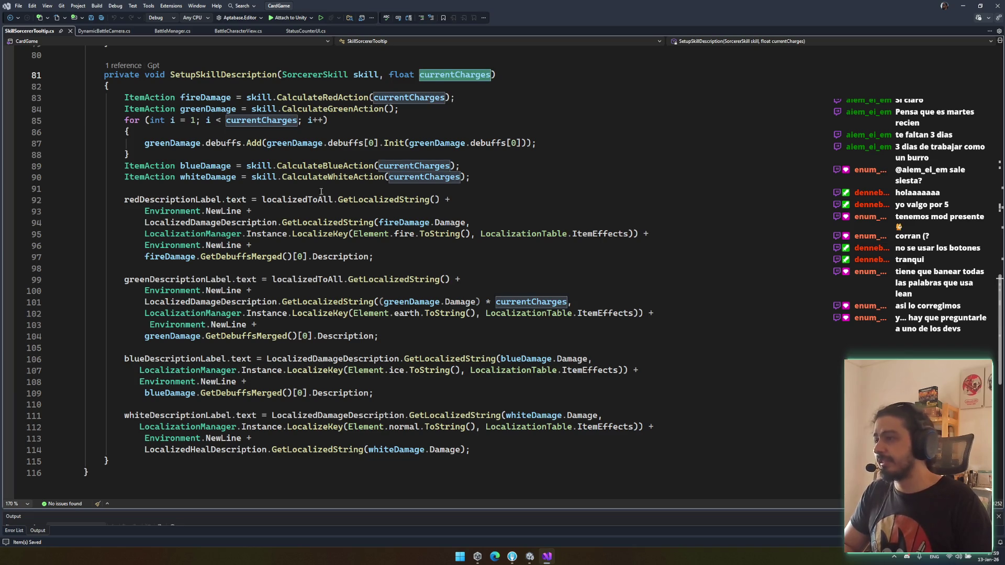
click(503, 216)
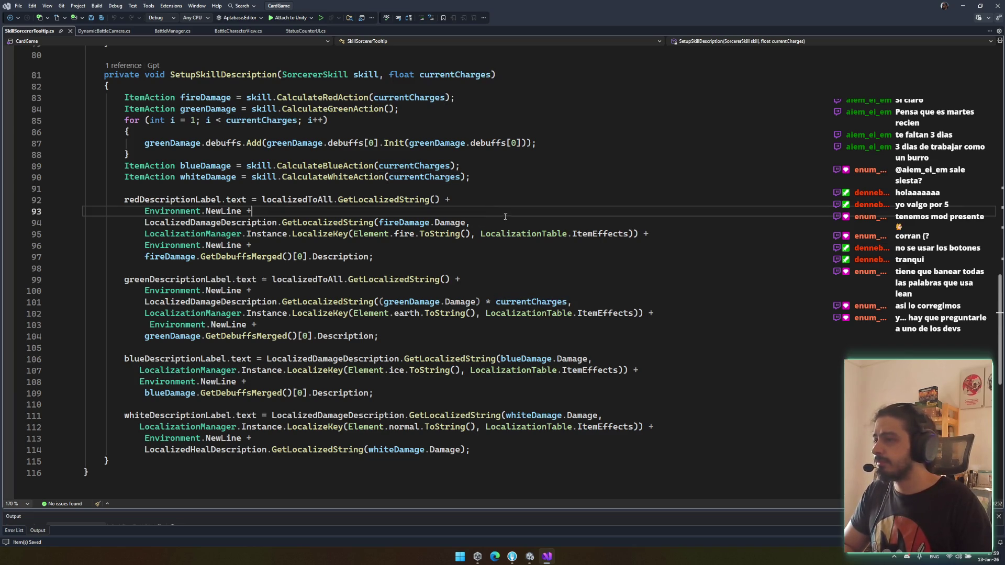
click(451, 193)
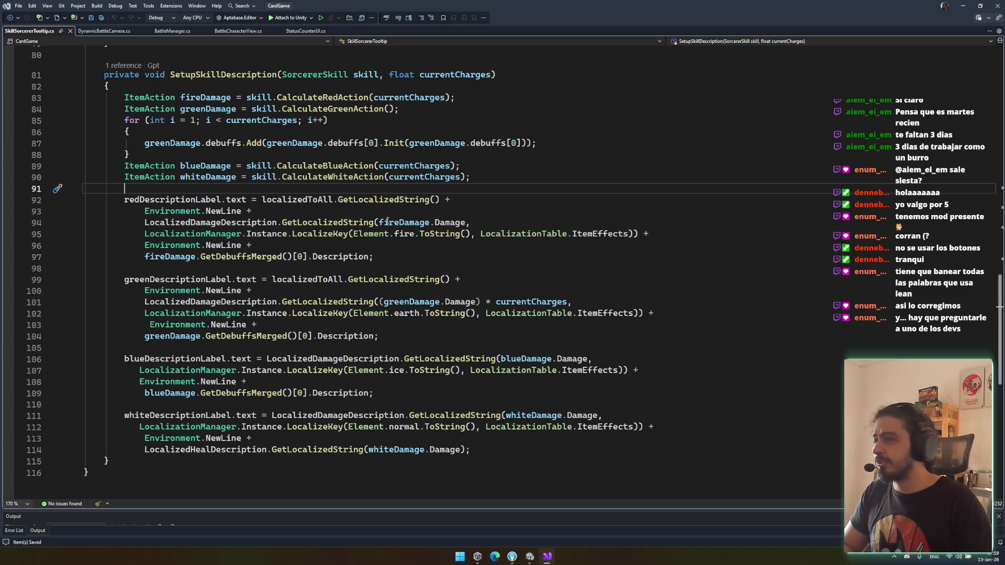
click(431, 222)
key(Down)
key(Down)
click(367, 257)
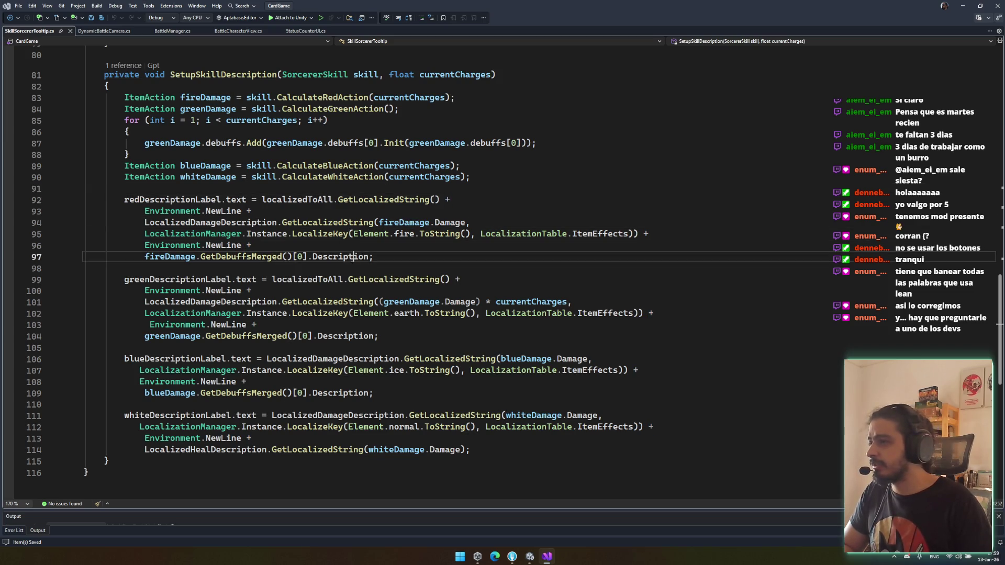
click(234, 245)
key(Down)
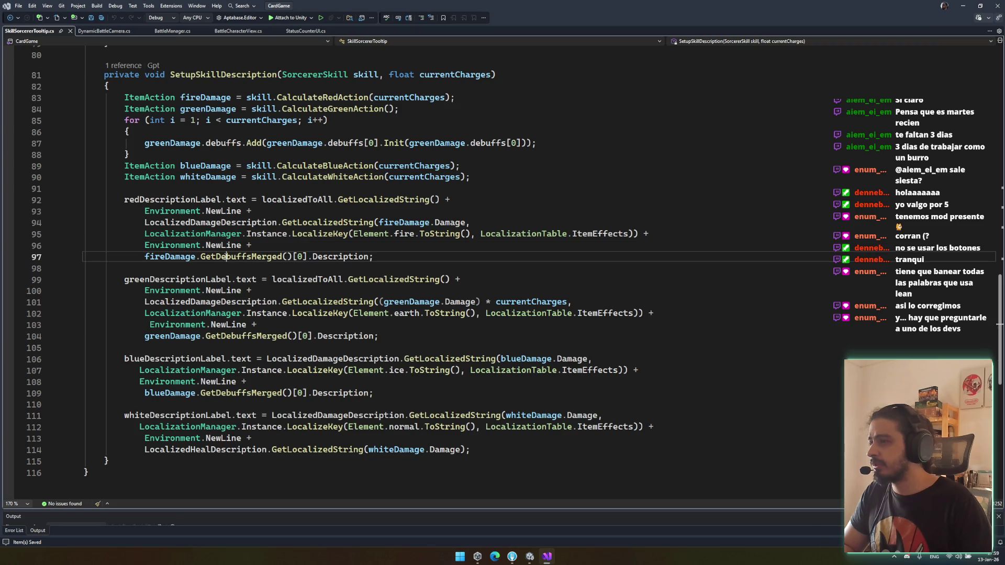
click(427, 200)
double_click(297, 200)
click(346, 222)
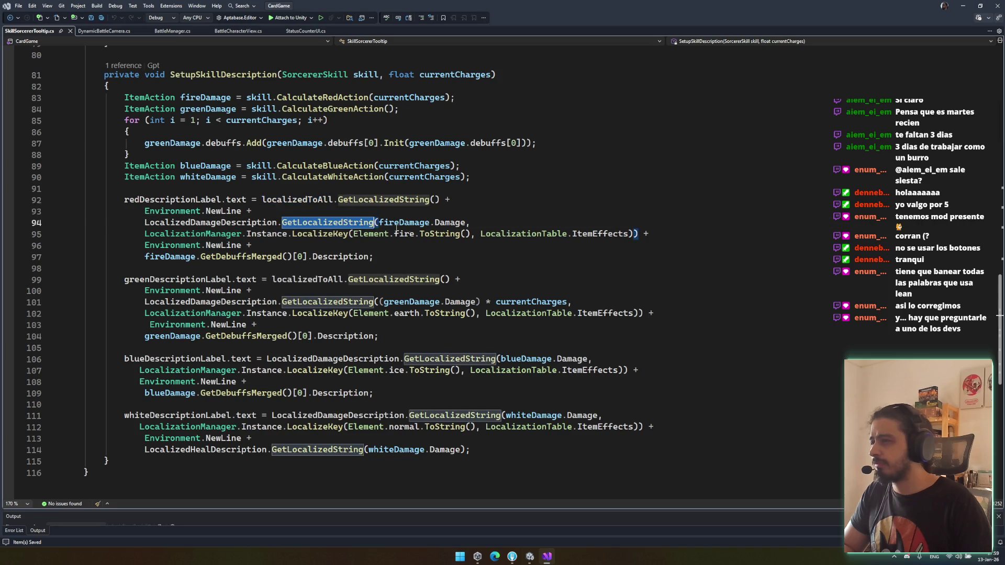
double_click(454, 223)
click(383, 223)
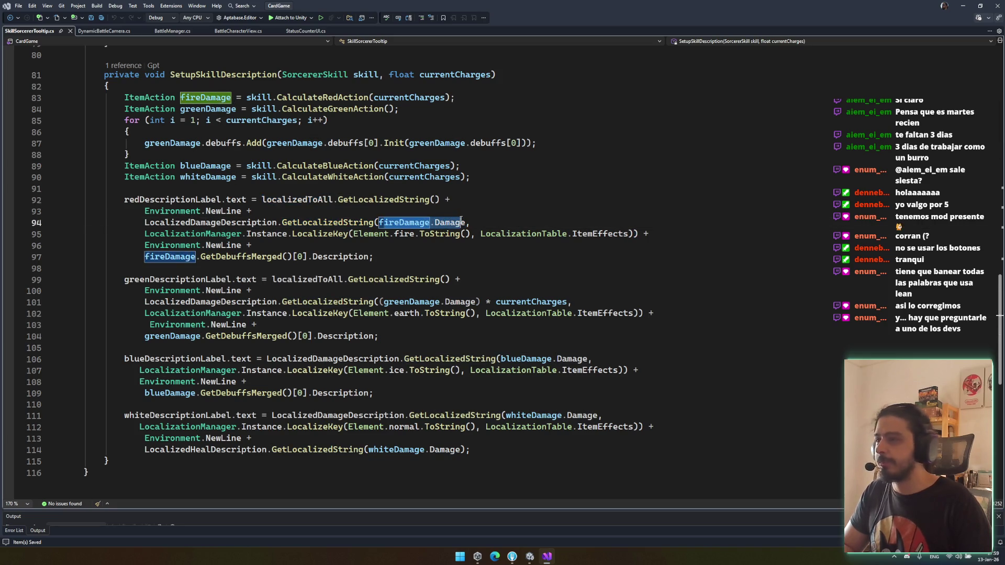
double_click(456, 75)
key(ctrl+c)
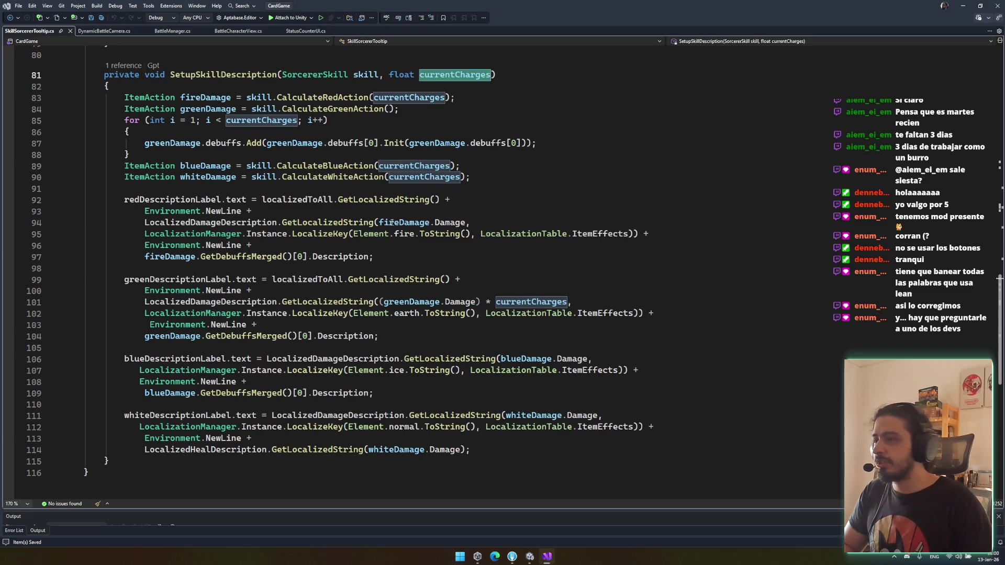
click(379, 223)
key(ctrl+v)
Step: On line 94, write the ternary currentCharges == 0 ? $"({} * {…})" : fireDamage
text(== 0 ? )
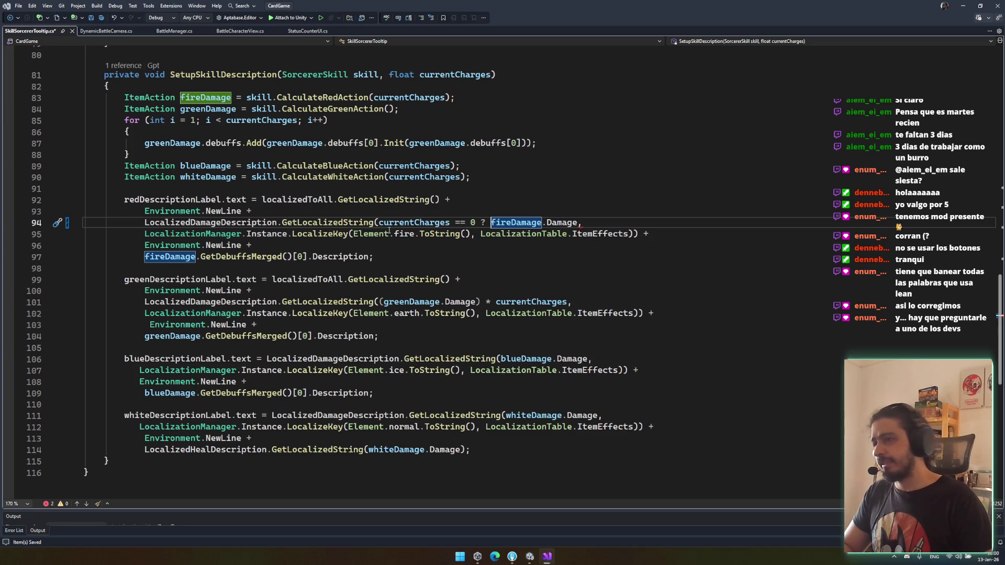
text("*)
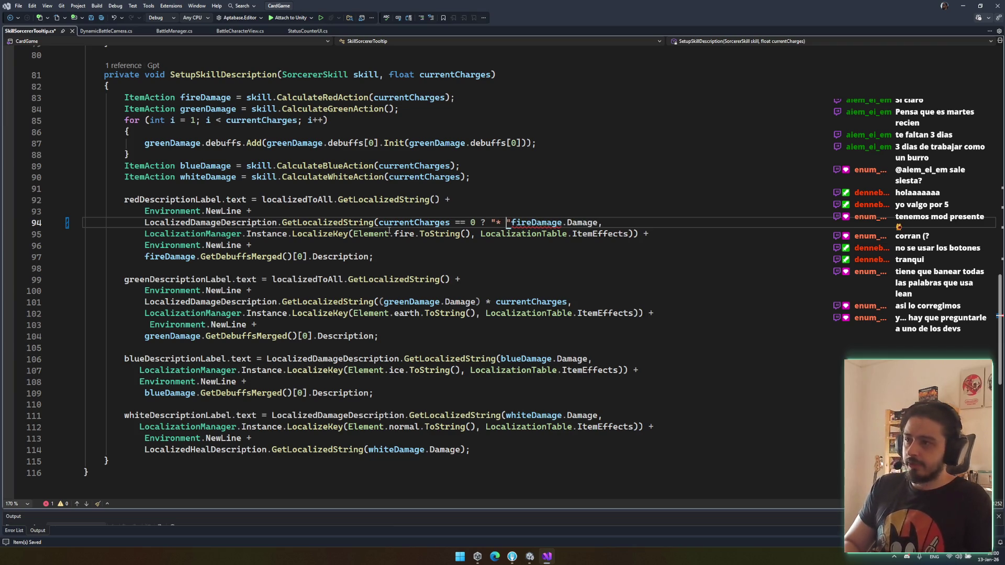
key(BackSpace)
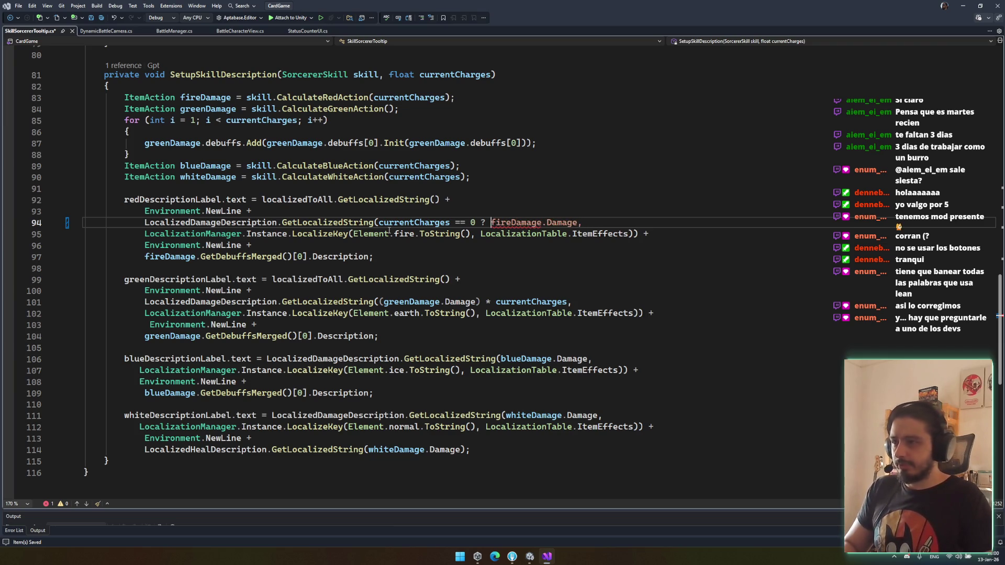
text($"()" :)
key(Left)
key(Left)
key(Left)
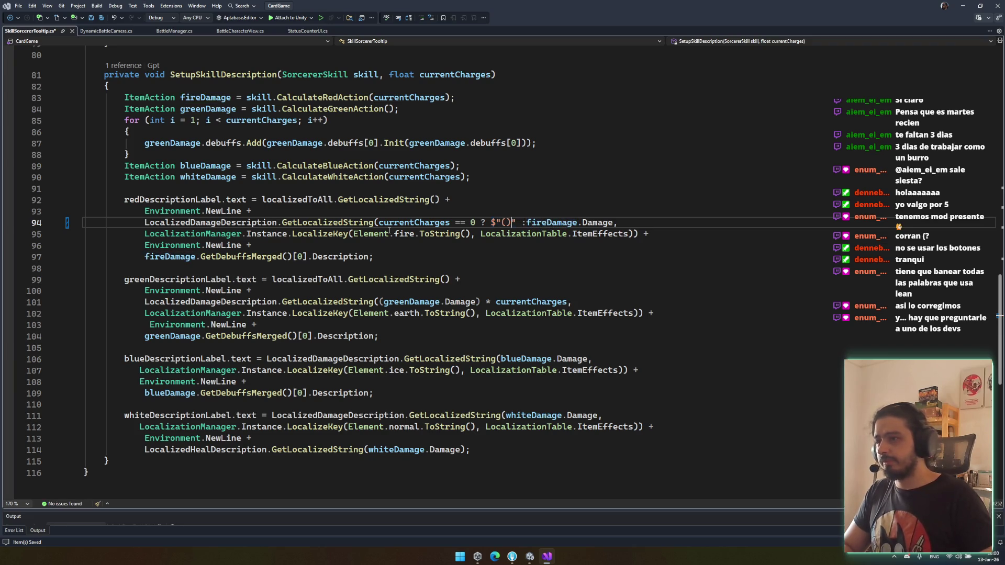
text({)
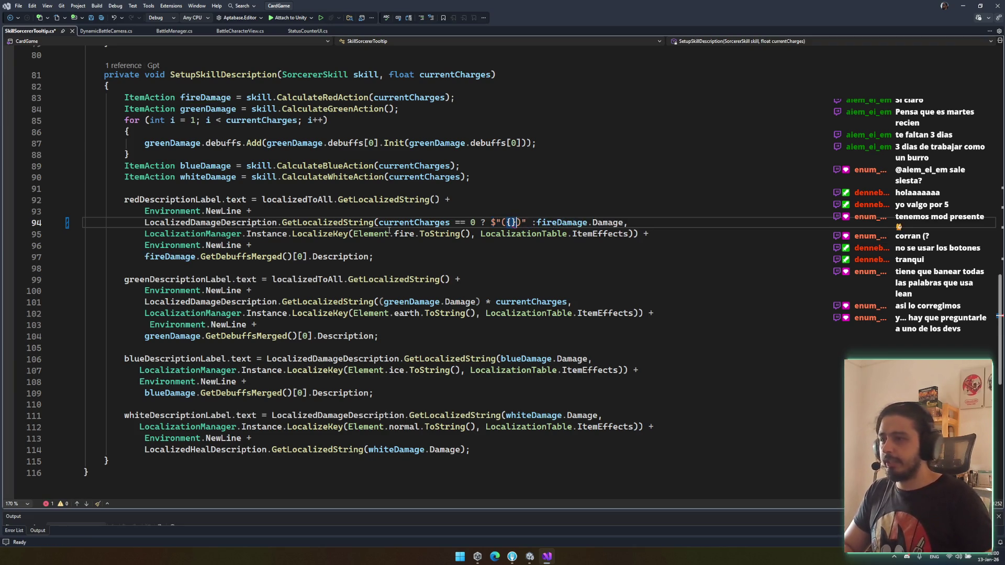
key(Right)
text(* {)
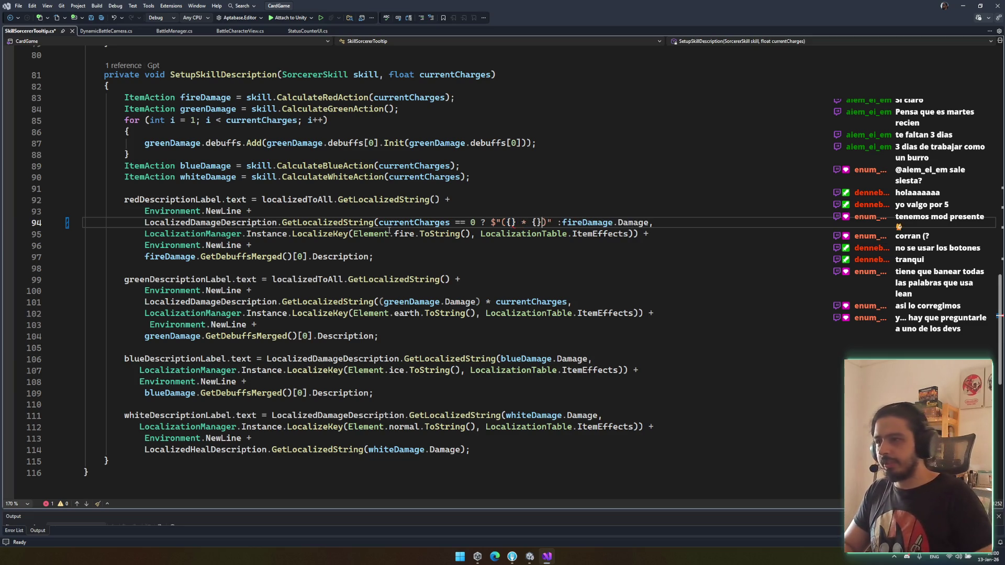
text(sjuk)
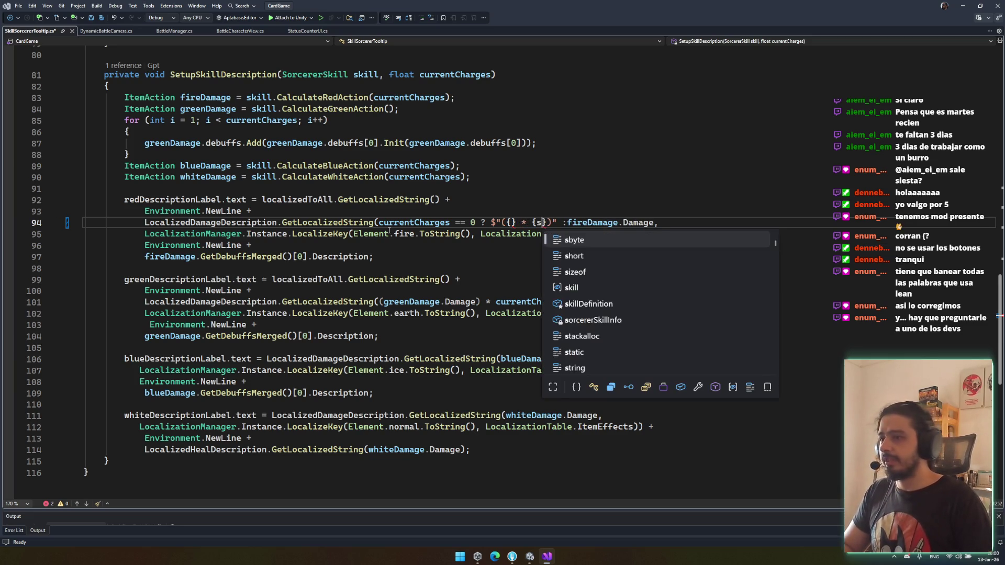
key(BackSpace)
key(BackSpace)
key(BackSpace)
text(ki)
text(.)
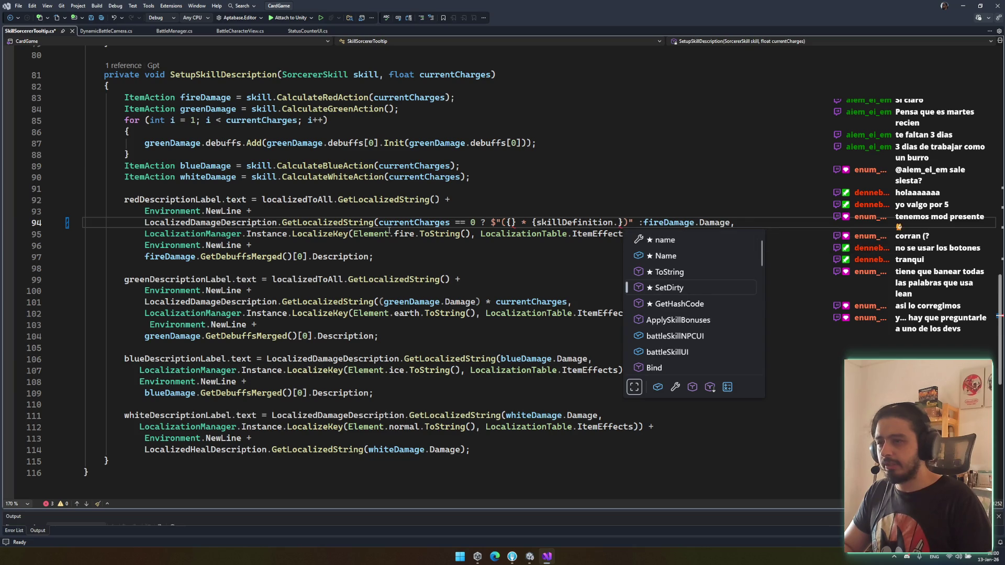
key(BackSpace)
key(BackSpace)
key(BackSpace)
text(sor)
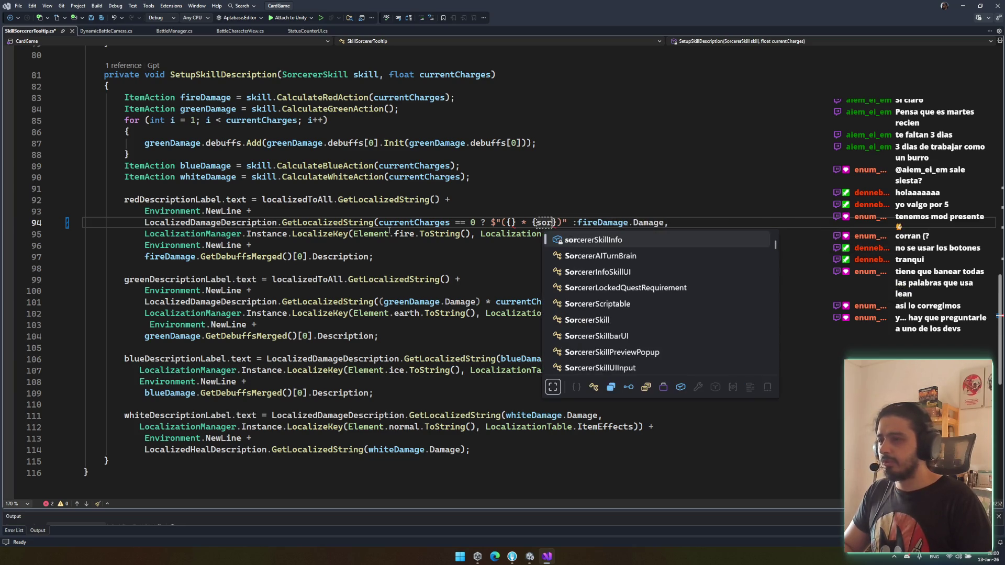
text(.)
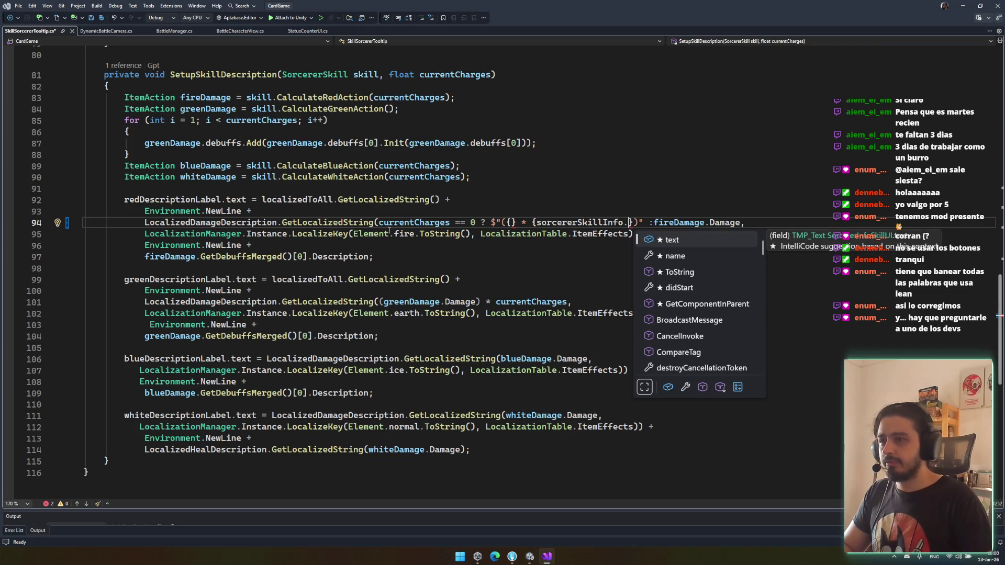
key(Escape)
Step: Change the placeholder to skill.CalculateRedAction and go to CalculateRedAction's definition
double_click(579, 222)
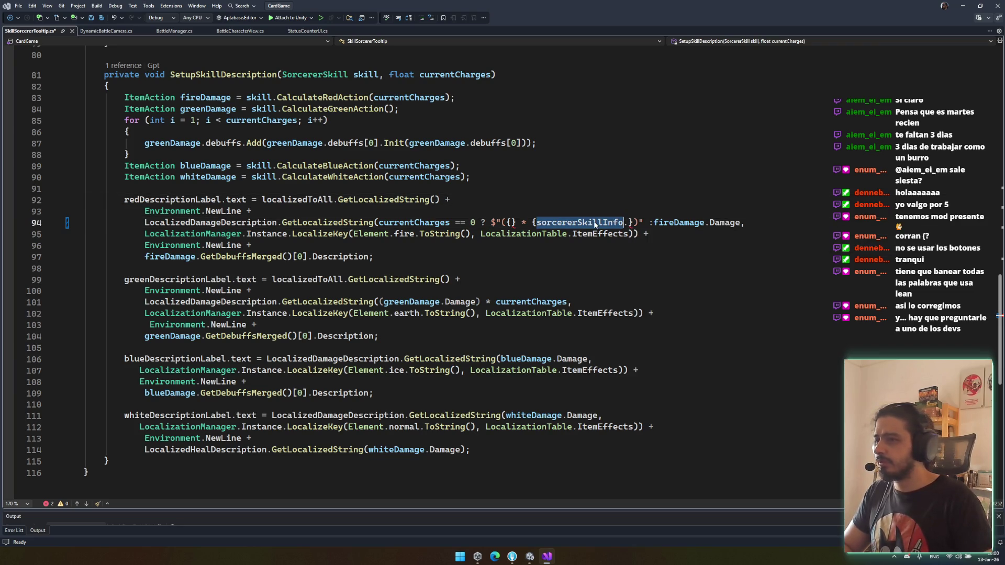
scroll(295, 154, up, 7)
scroll(294, 154, up, 17)
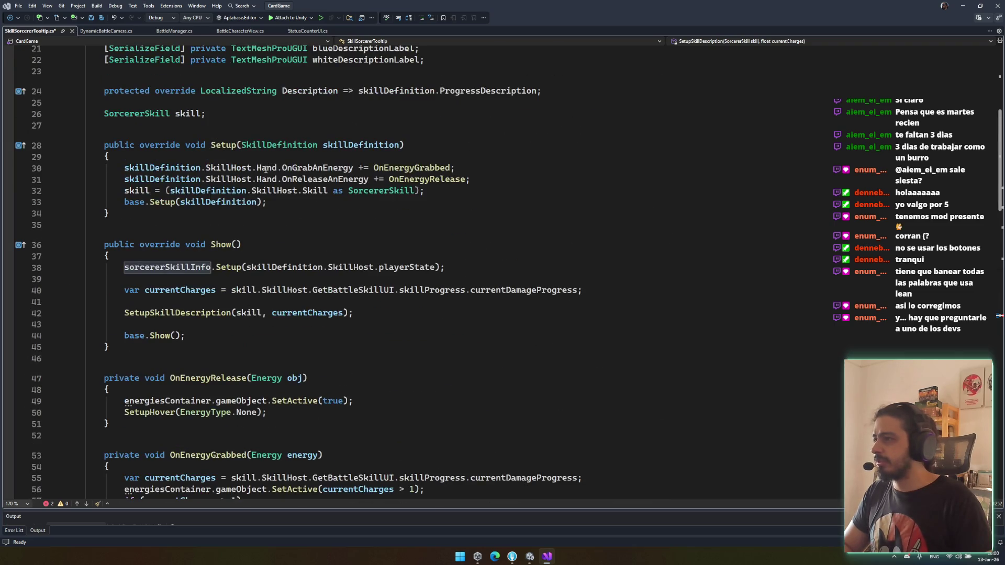
click(171, 254)
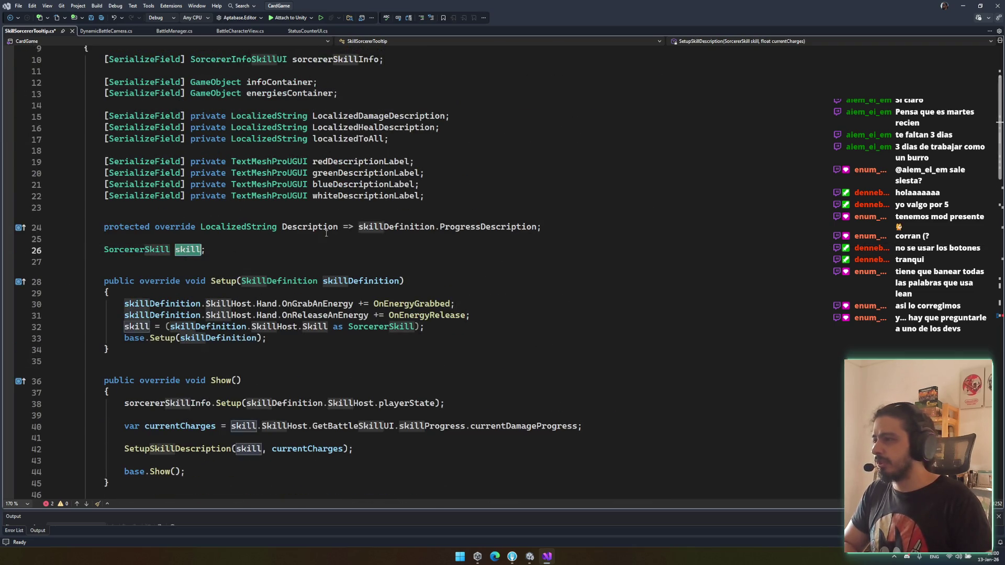
scroll(579, 280, down, 20)
scroll(578, 280, up, 4)
double_click(587, 189)
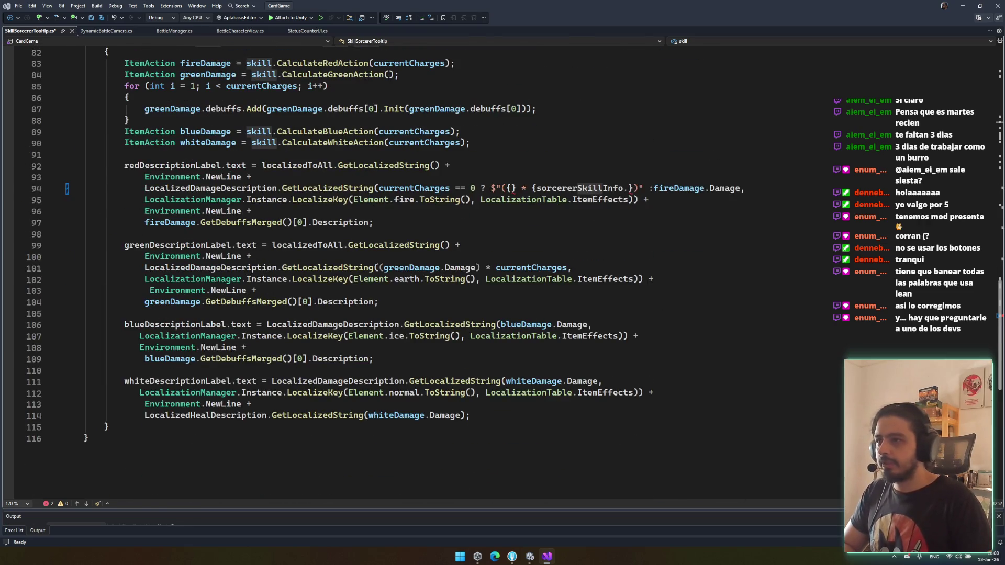
text(skill.)
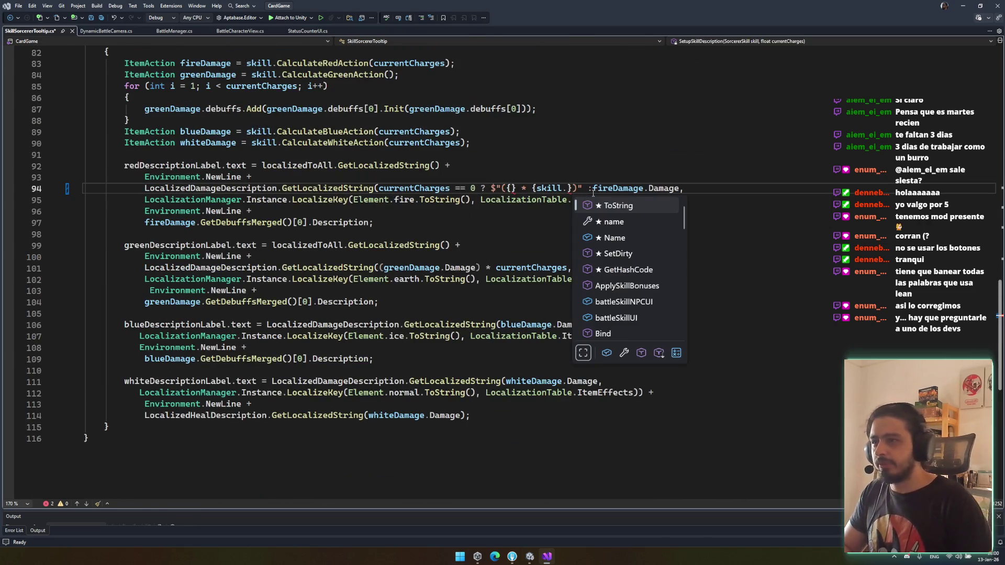
text(mul)
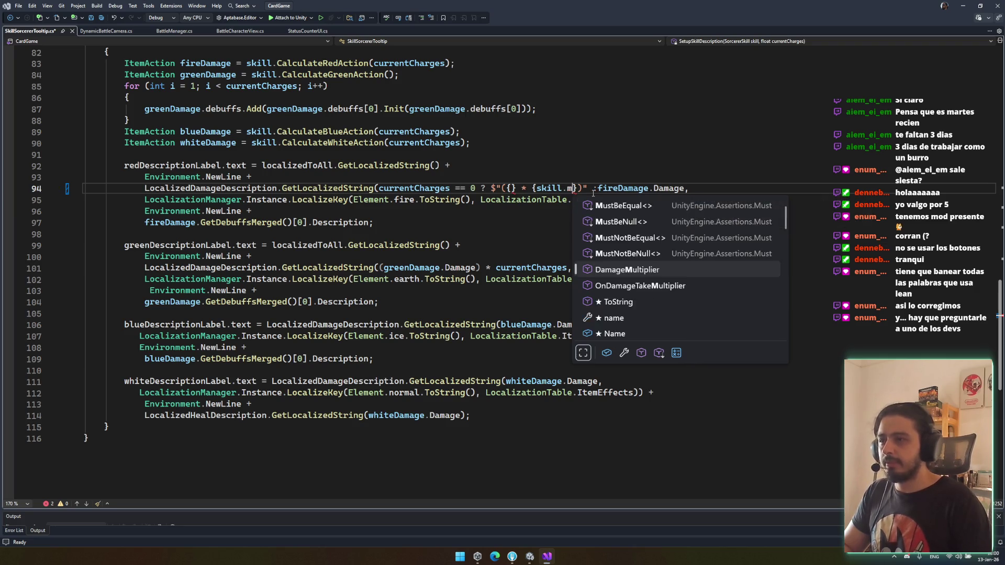
key(BackSpace)
key(BackSpace)
key(BackSpace)
text(red)
key(Tab)
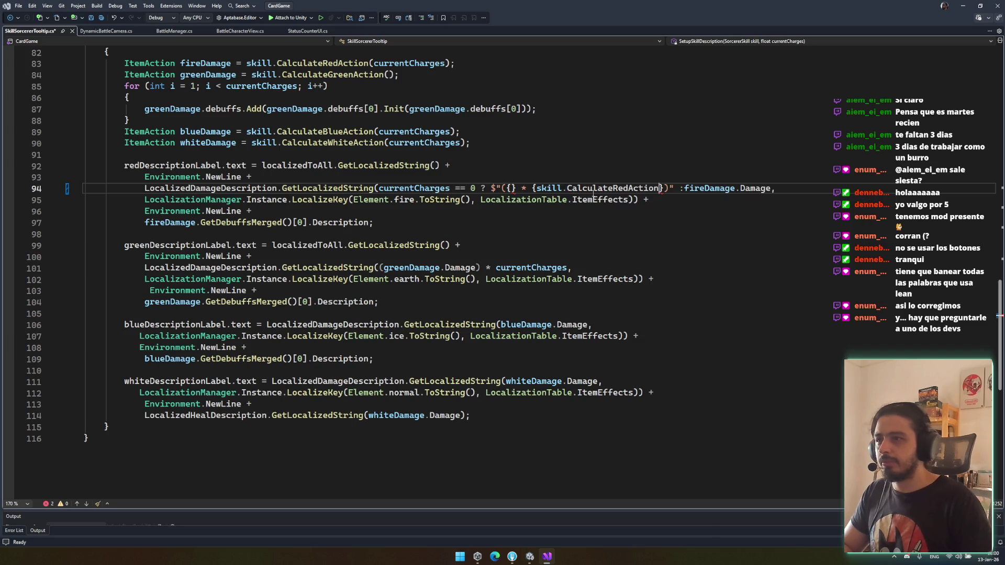
key(F12)
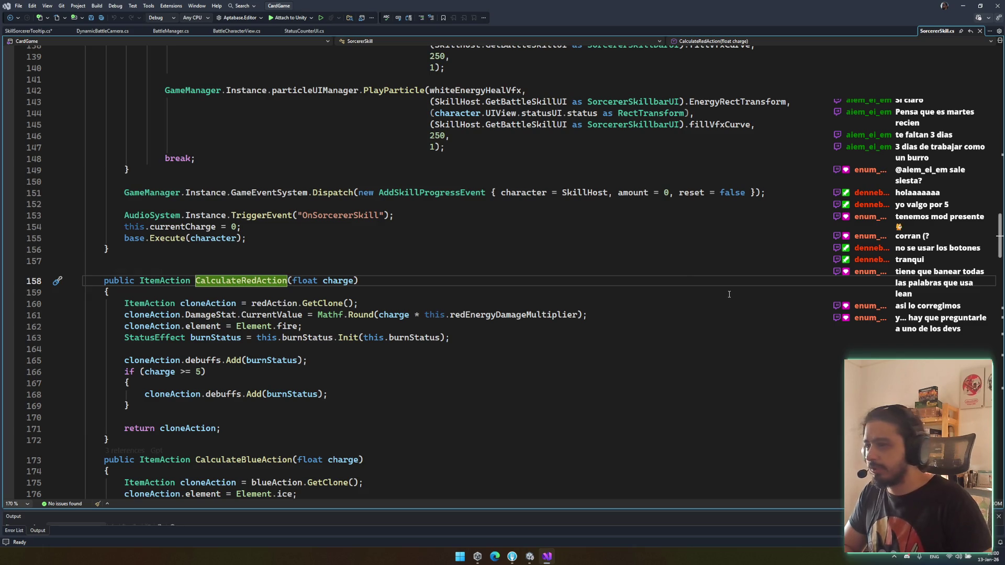
Step: Find the redEnergyDamageMultiplier field declaration and add blank lines at the top of the SorcererSkill class
double_click(537, 315)
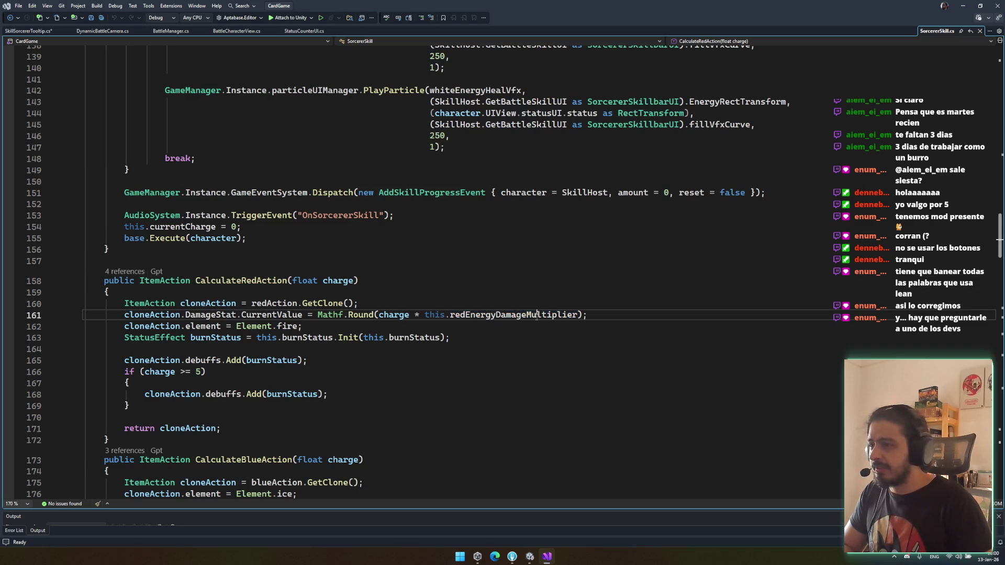
key(F12)
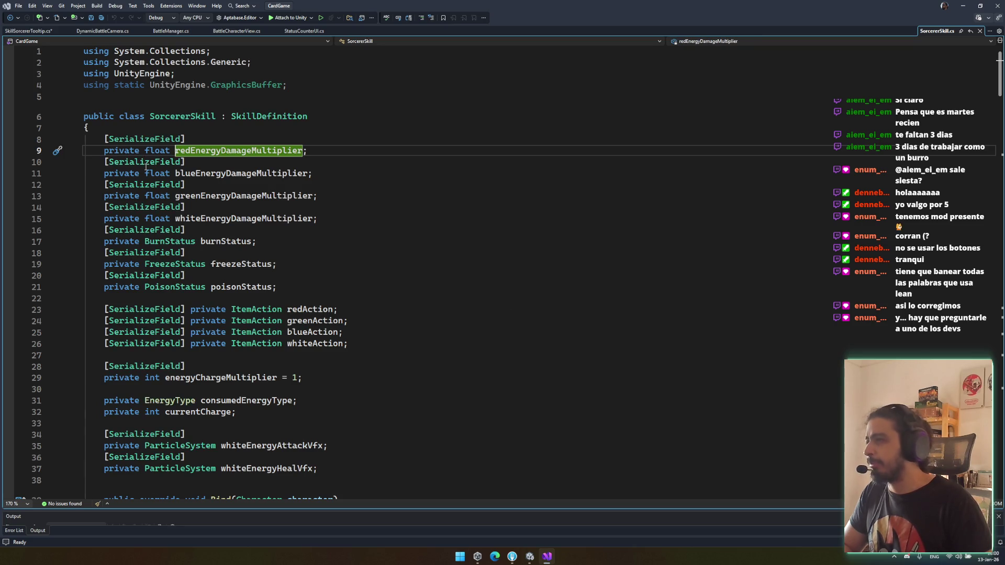
double_click(122, 151)
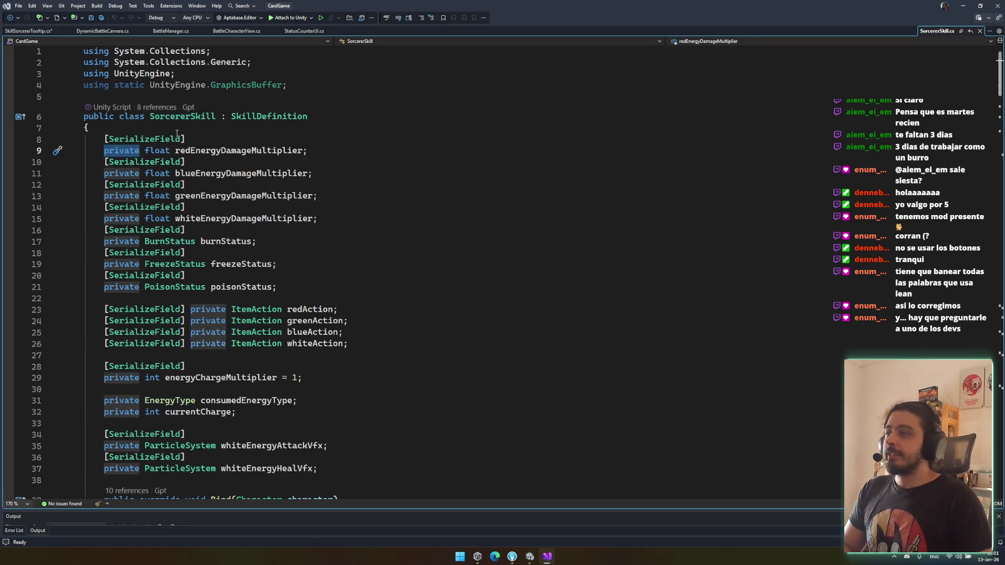
click(195, 127)
key(Return)
key(Return)
key(Return)
key(Up)
key(Up)
Step: Add public float Red, Blue, Green and White EnergyDamageMultiplier properties
text(public )
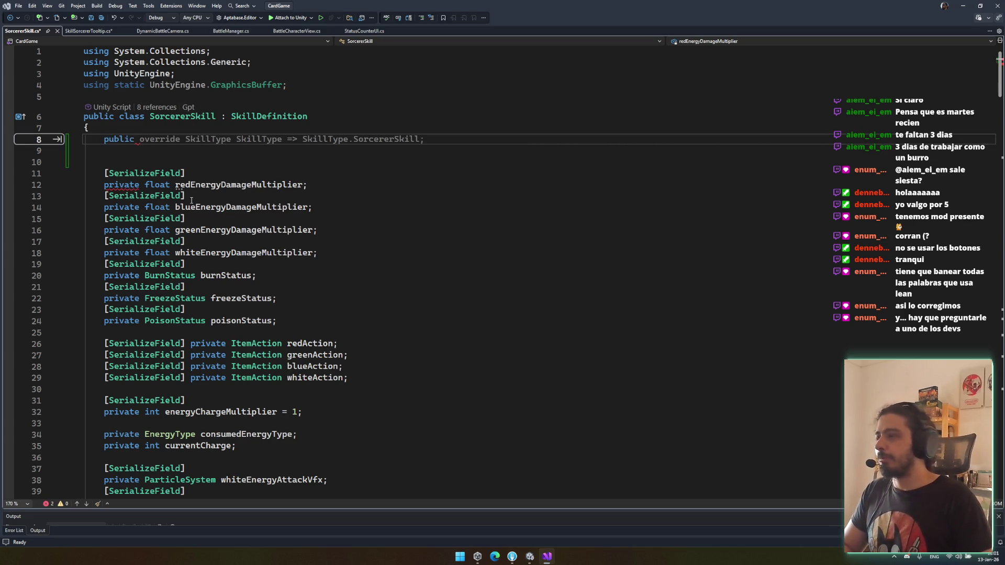
text(float RedEnerf)
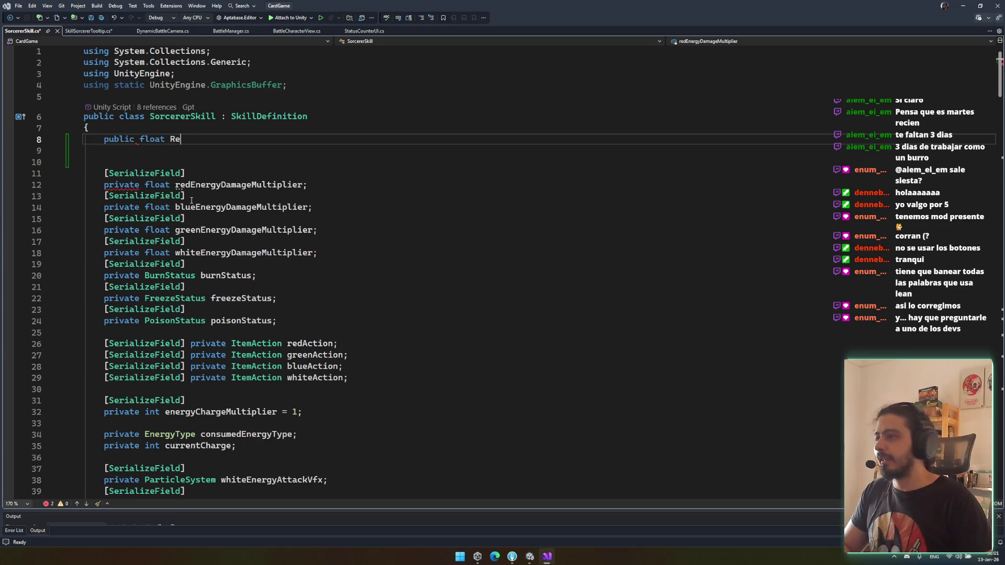
key(BackSpace)
text(gy)
key(Tab)
key(Return)
text(public float)
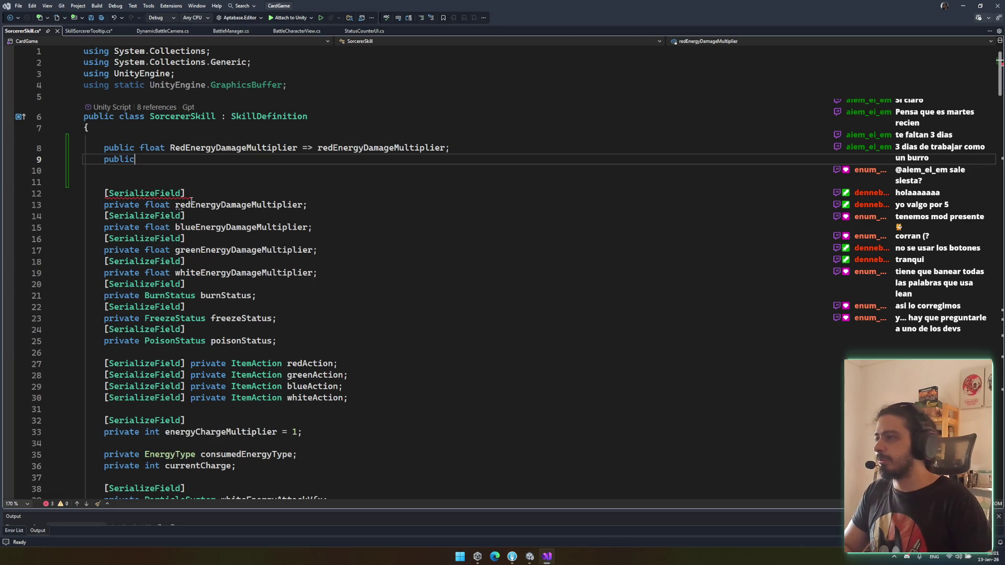
key(Tab)
key(Return)
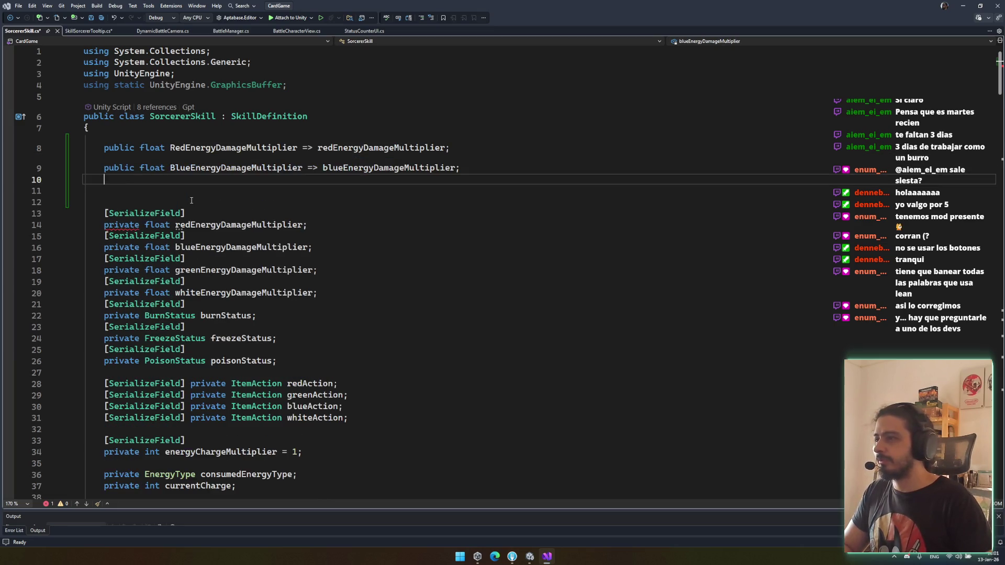
text(public float)
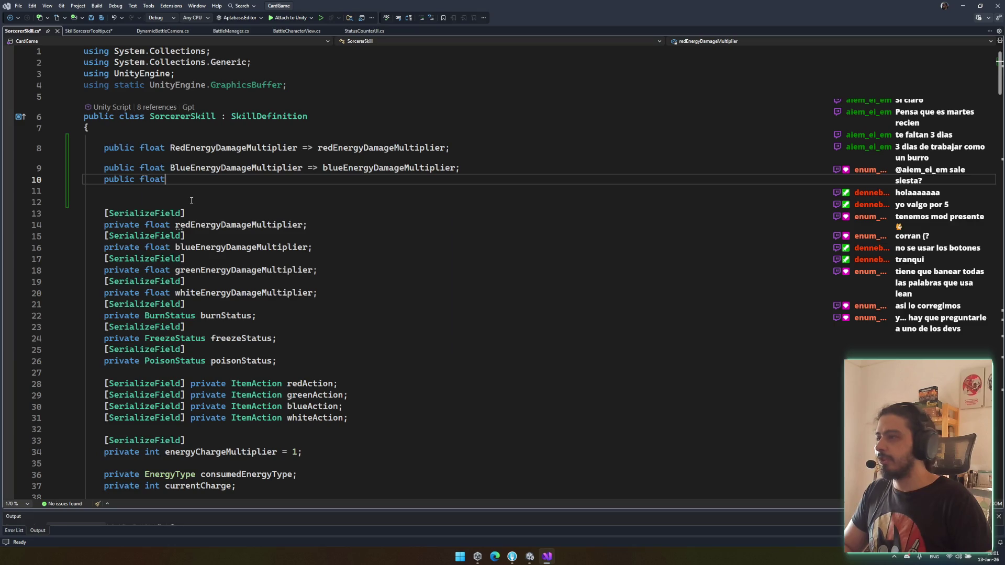
key(Tab)
key(Return)
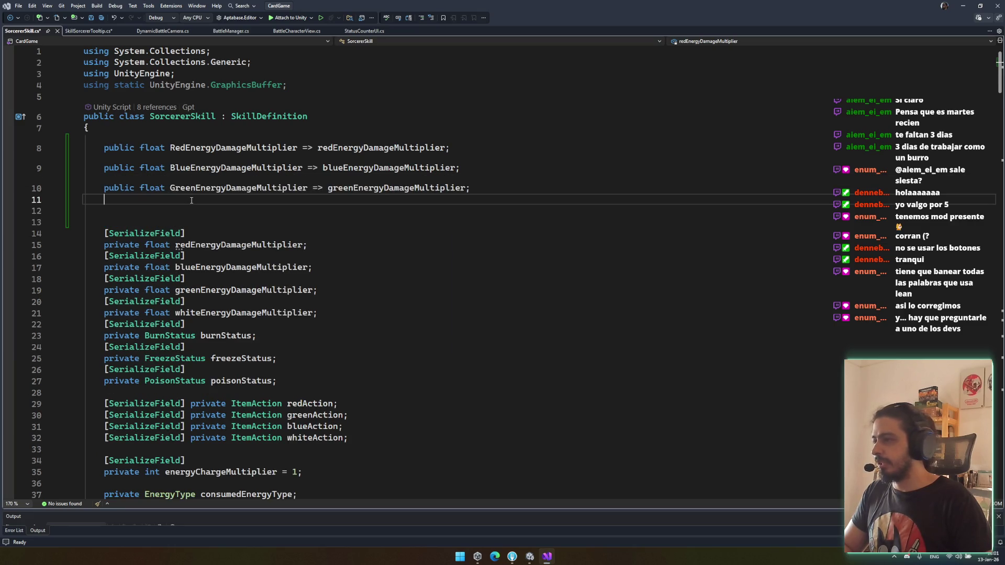
key(Tab)
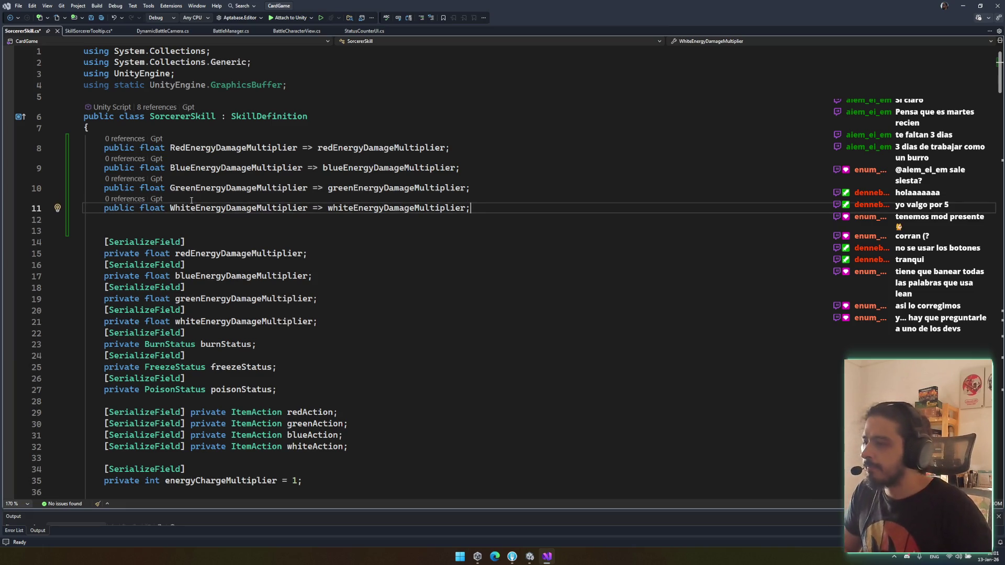
Step: Review the class, save SorcererSkill.cs, and return to SkillSorcererTooltip.cs
scroll(207, 264, down, 4)
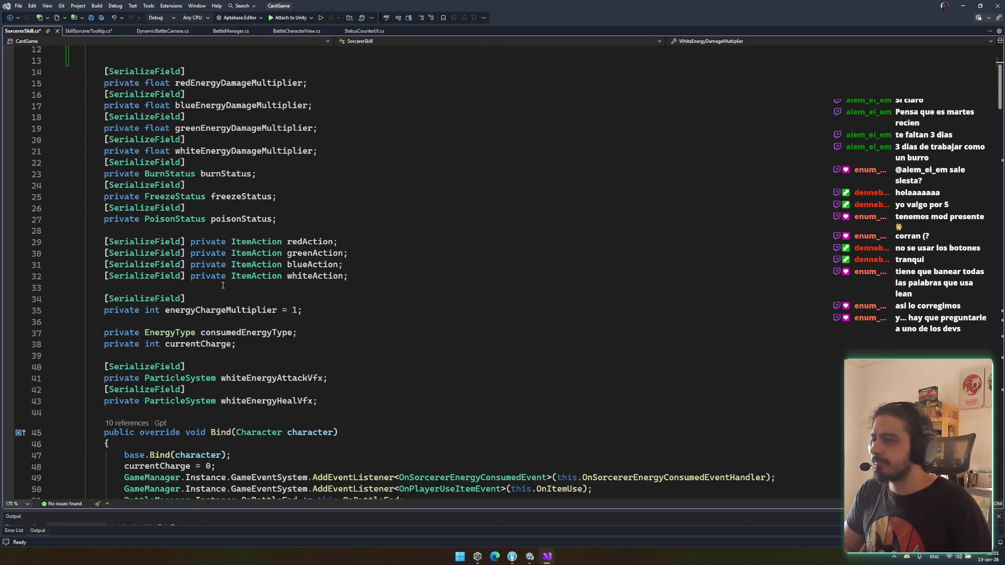
scroll(223, 285, down, 5)
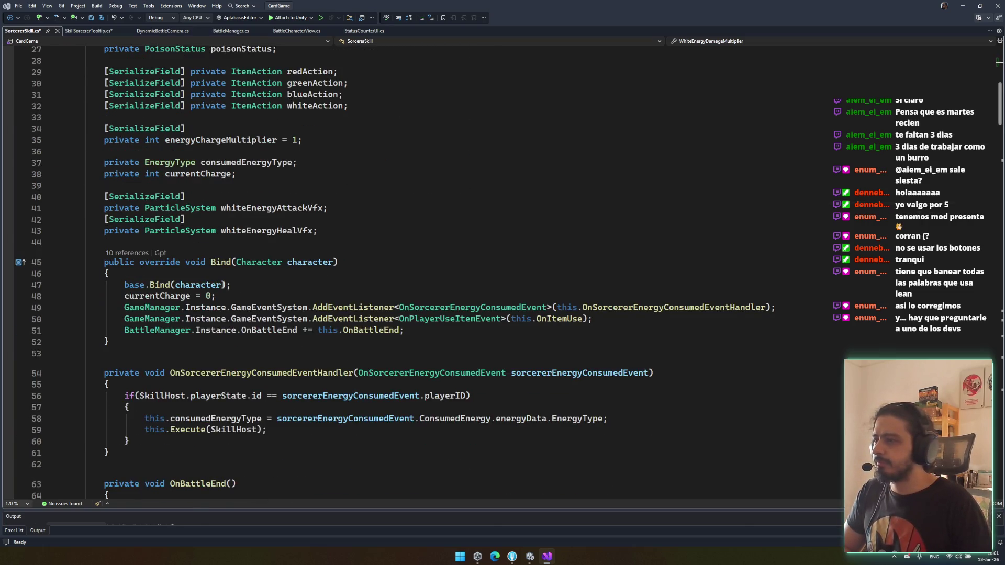
scroll(223, 284, down, 6)
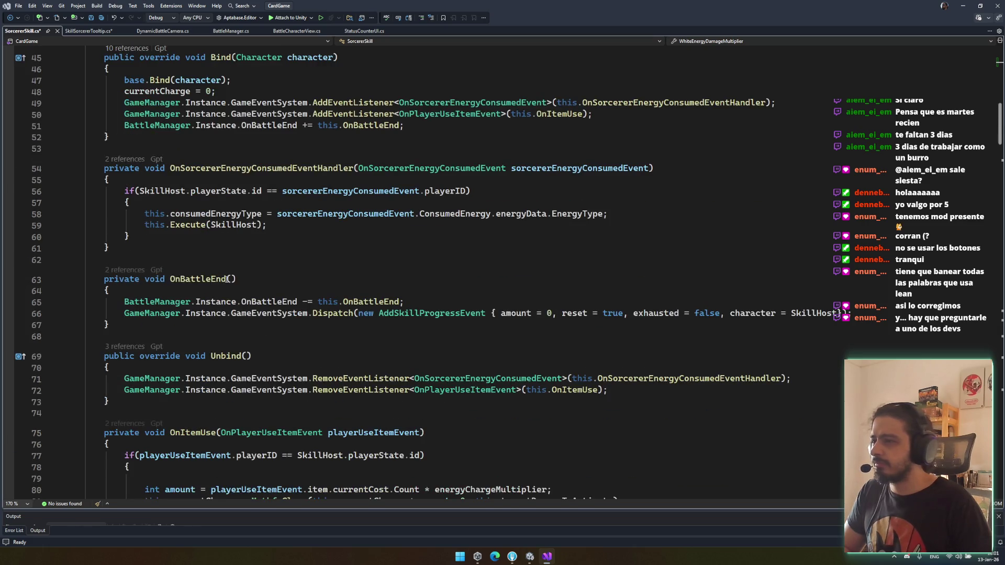
scroll(224, 284, down, 4)
scroll(224, 271, up, 6)
scroll(223, 271, up, 13)
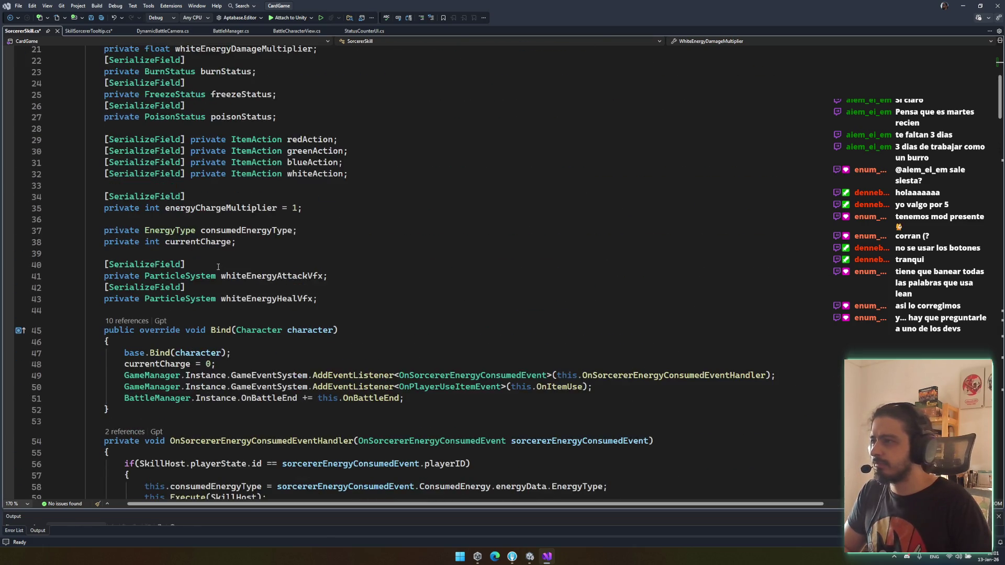
key(ctrl+s)
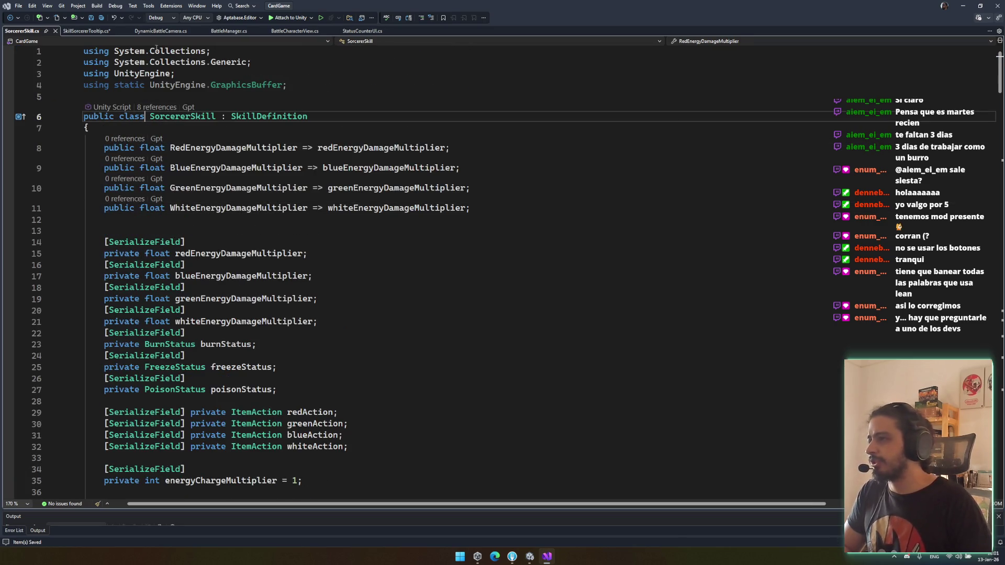
key(ctrl+Tab)
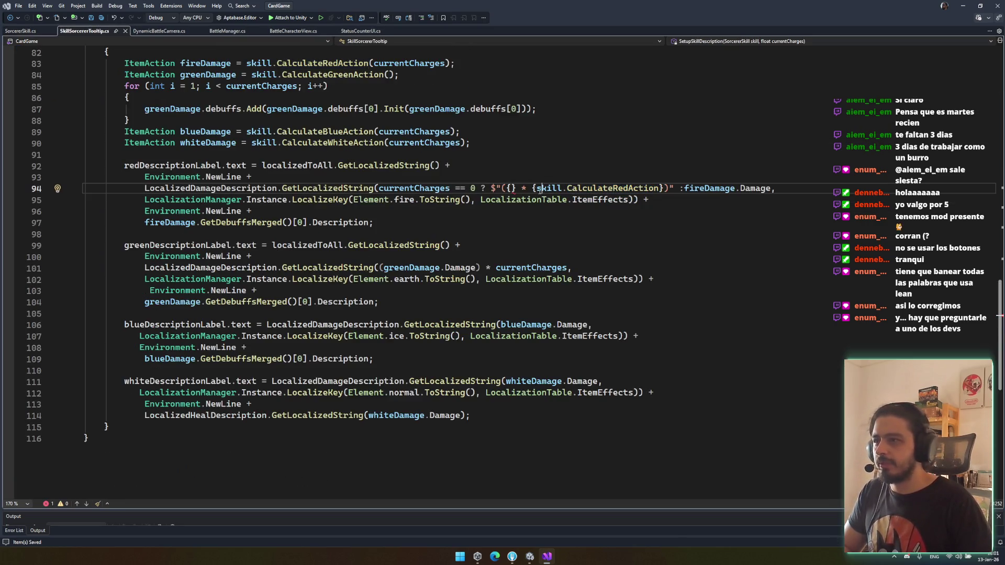
Step: Replace CalculateRedAction with RedEnergyDamageMultiplier in the string and delete the empty braces
double_click(606, 188)
text(re)
key(Tab)
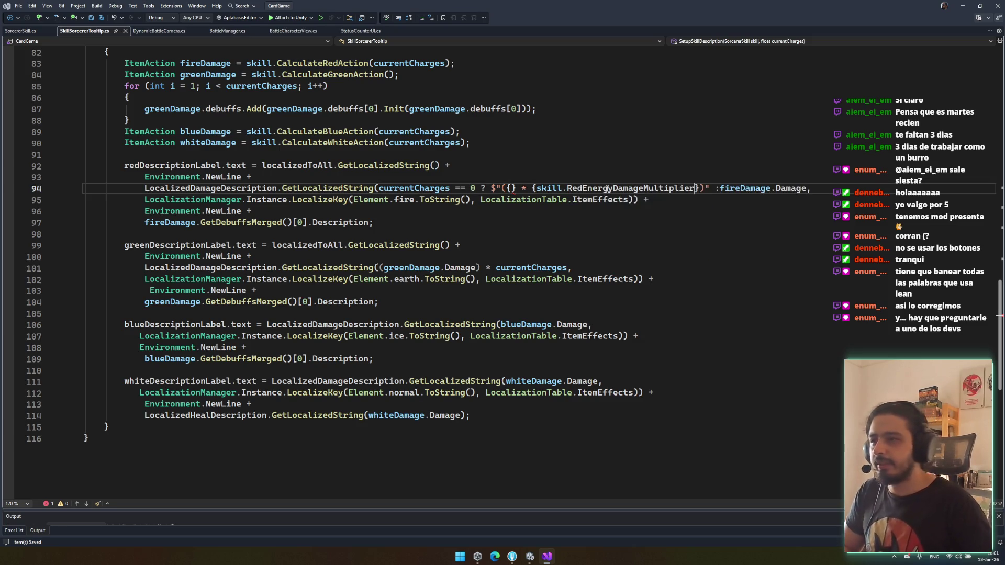
click(510, 188)
key(BackSpace)
key(Delete)
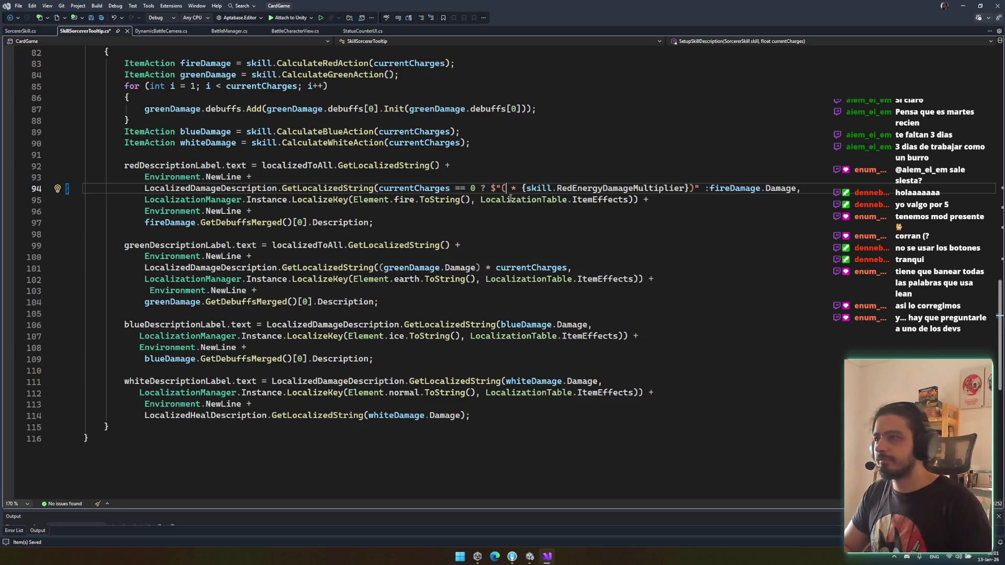
scroll(510, 198, up, 3)
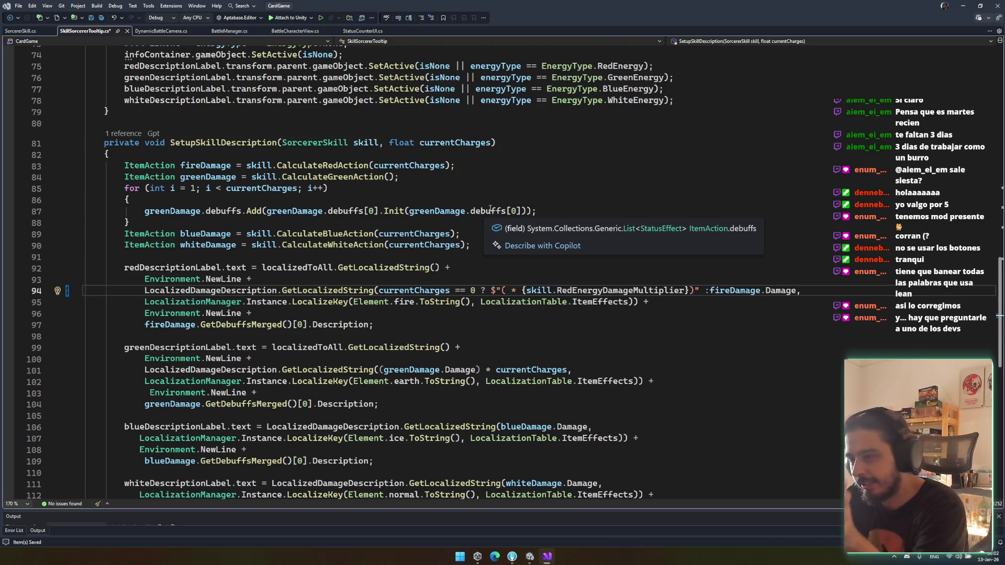
Step: Insert x so the string reads "(x * {skill.RedEnergyDamageMultiplier})"
key(ctrl+Left)
key(ctrl+Left)
key(ctrl+Left)
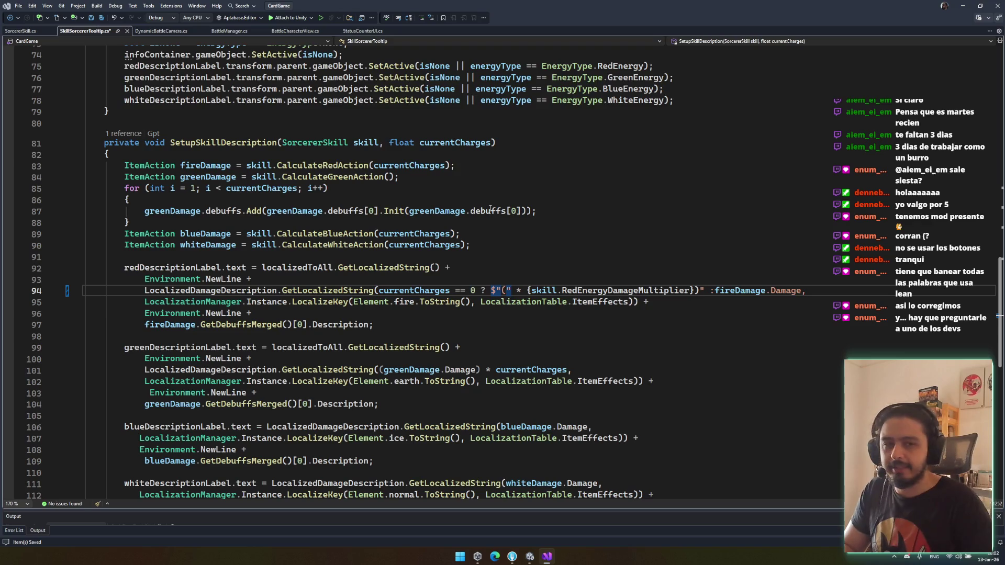
key(Right)
key(Right)
key(Right)
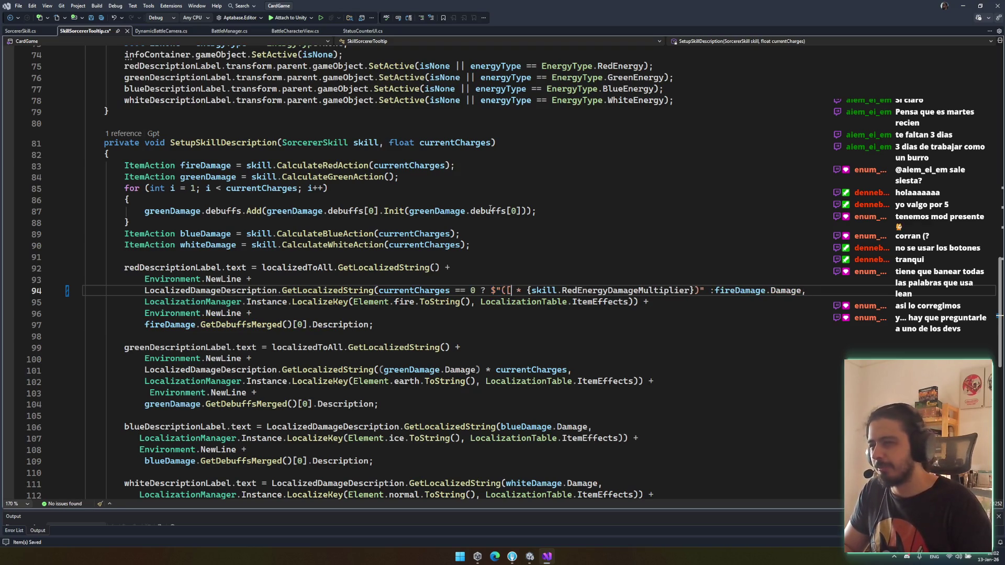
text({)
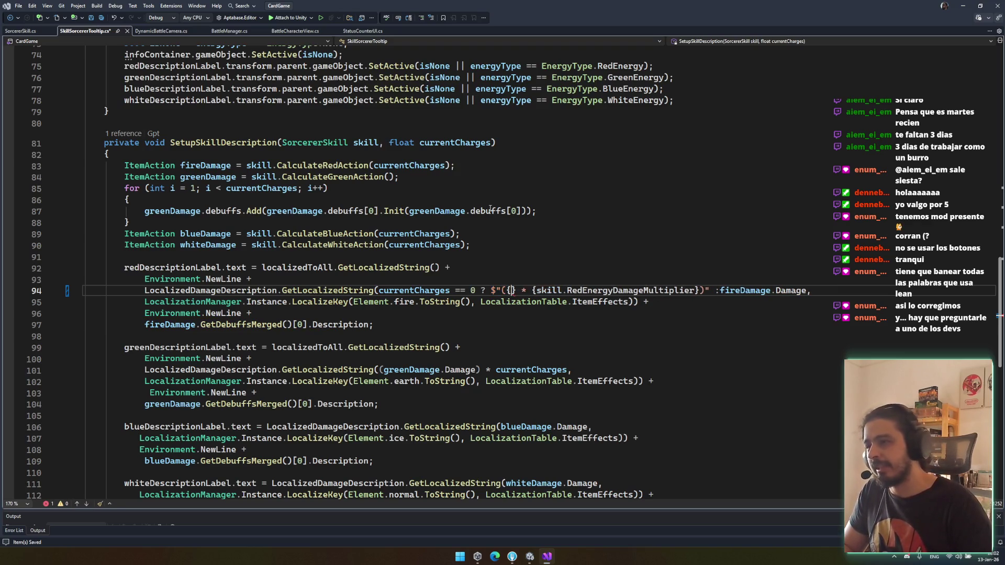
key(BackSpace)
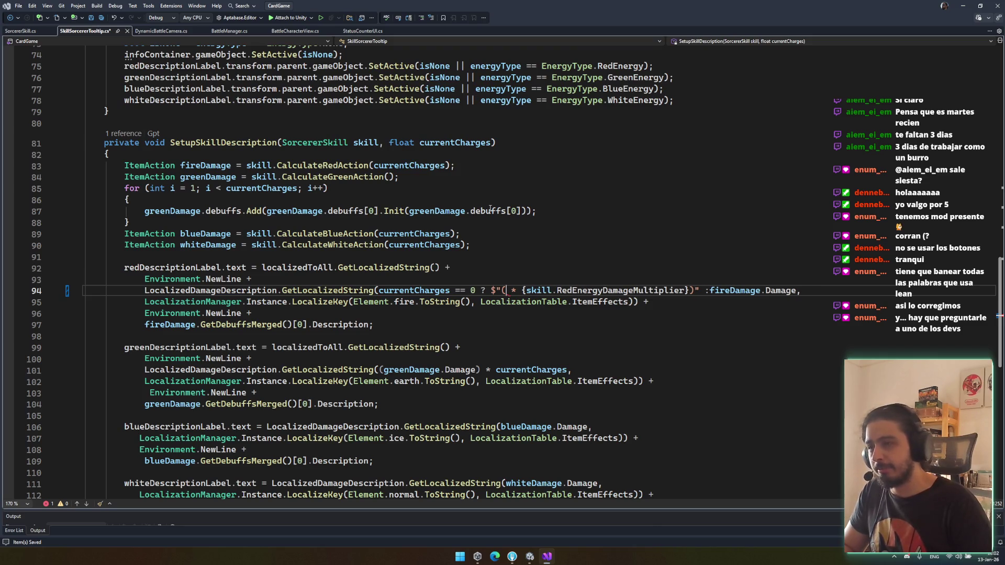
text(")
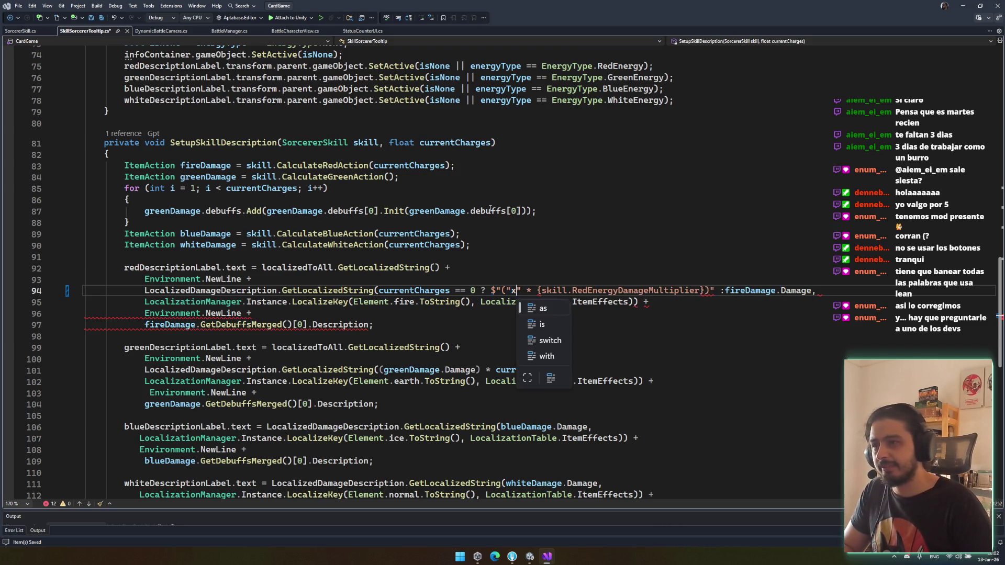
key(BackSpace)
text(x)
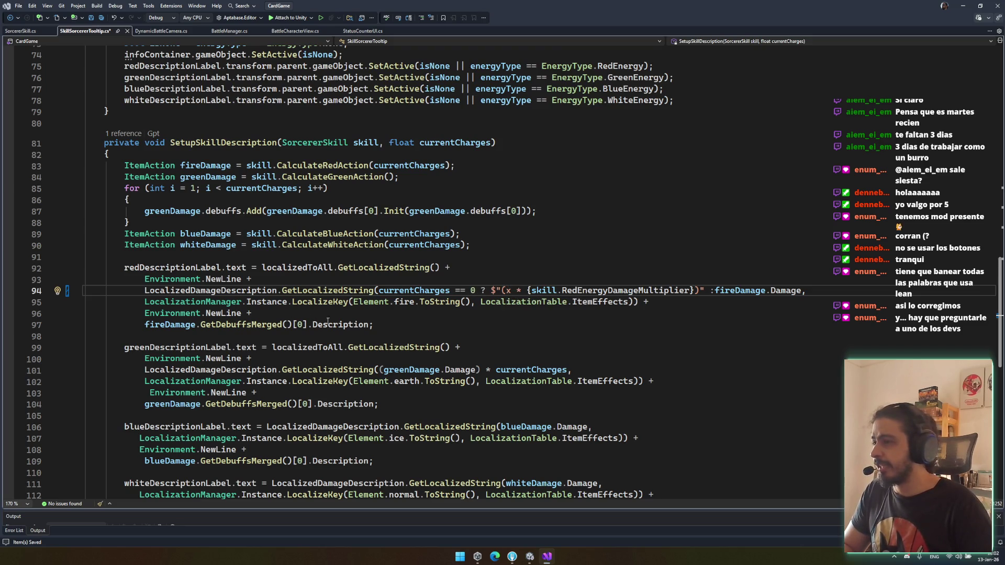
Step: Copy the no-charges conditional from line 94, try pasting it on line 97, then undo
drag(379, 290, 813, 292)
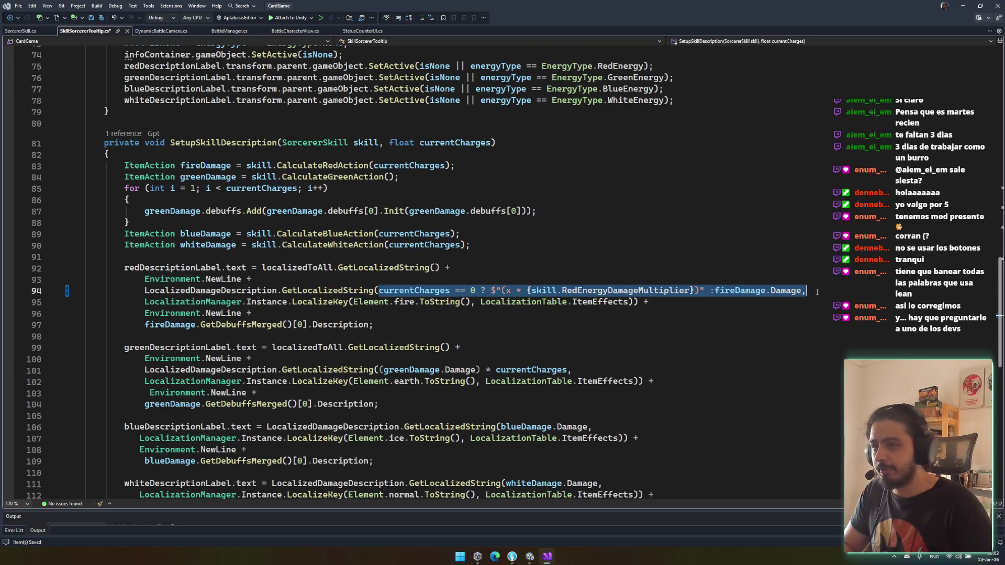
click(715, 291)
drag(718, 291, 380, 291)
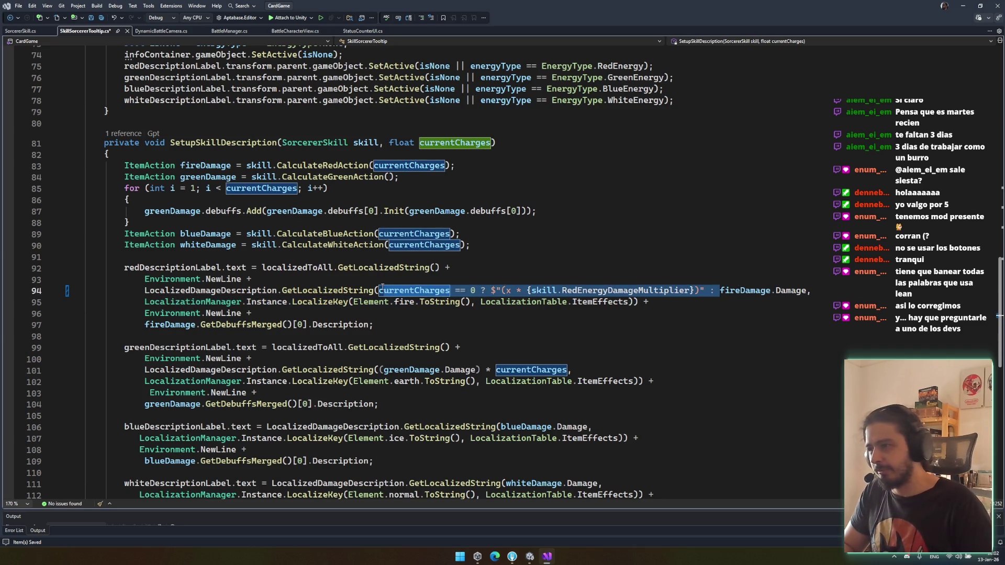
key(ctrl+c)
click(146, 326)
key(ctrl+v)
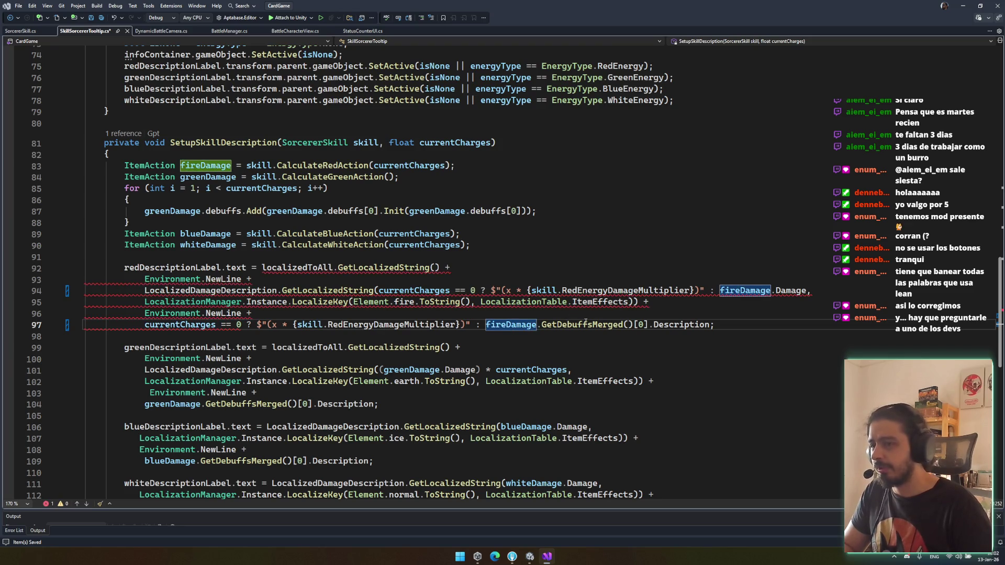
key(ctrl+z)
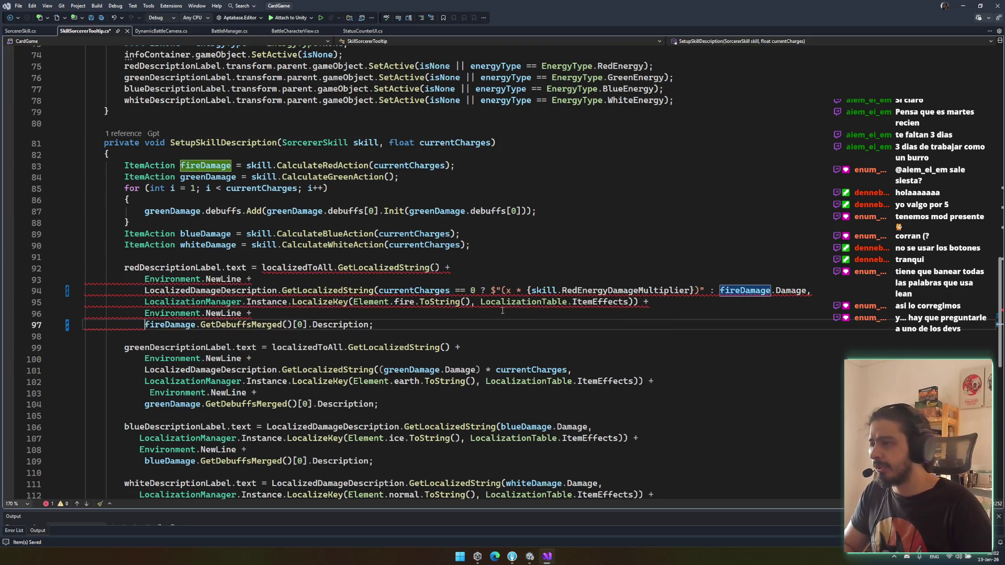
click(258, 325)
click(355, 326)
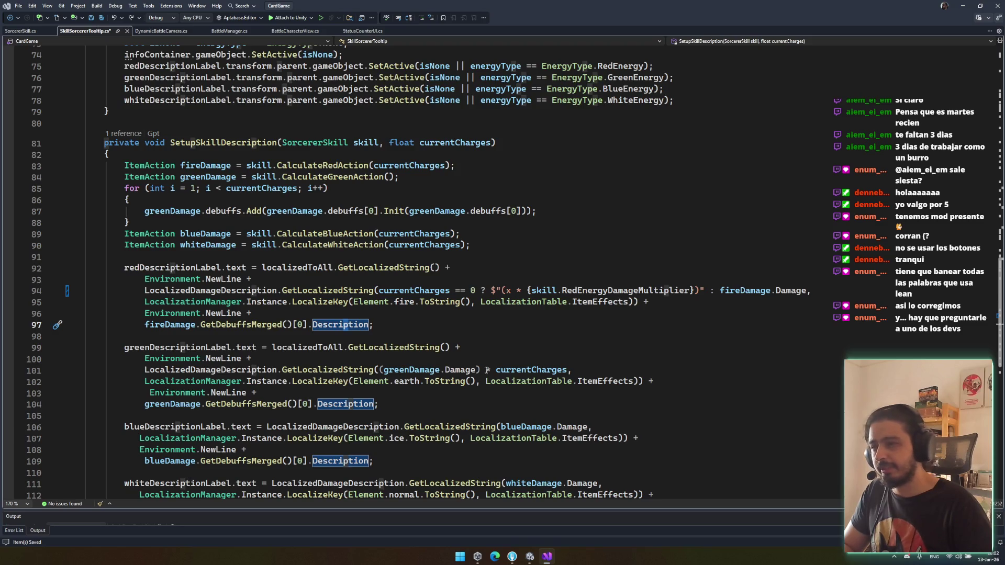
click(381, 370)
Step: Finish the green line's zero-charges conditional with GreenEnergyDamageMultiplier and copy the multiplier condition
key(ctrl+v)
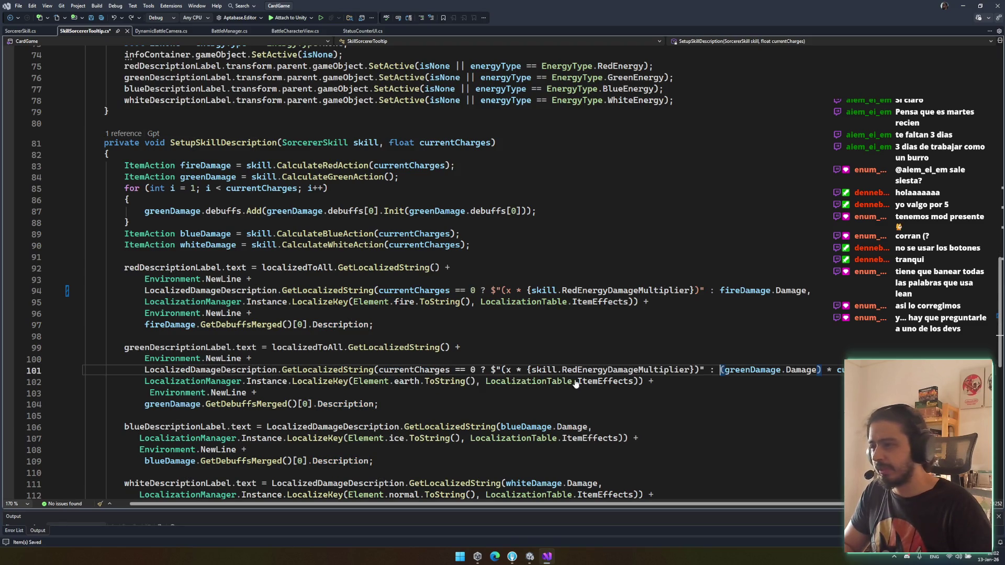
text(Gree)
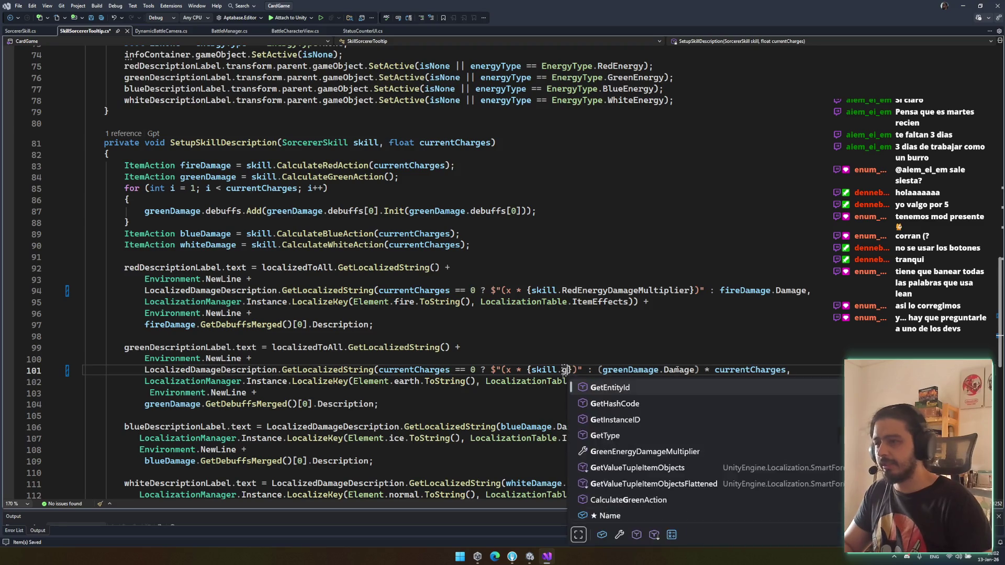
key(Tab)
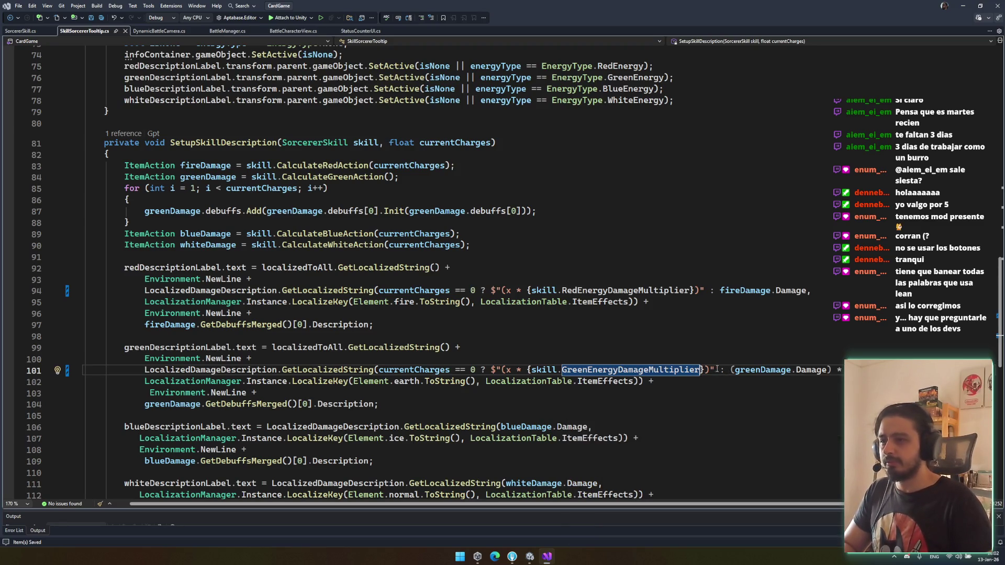
click(706, 369)
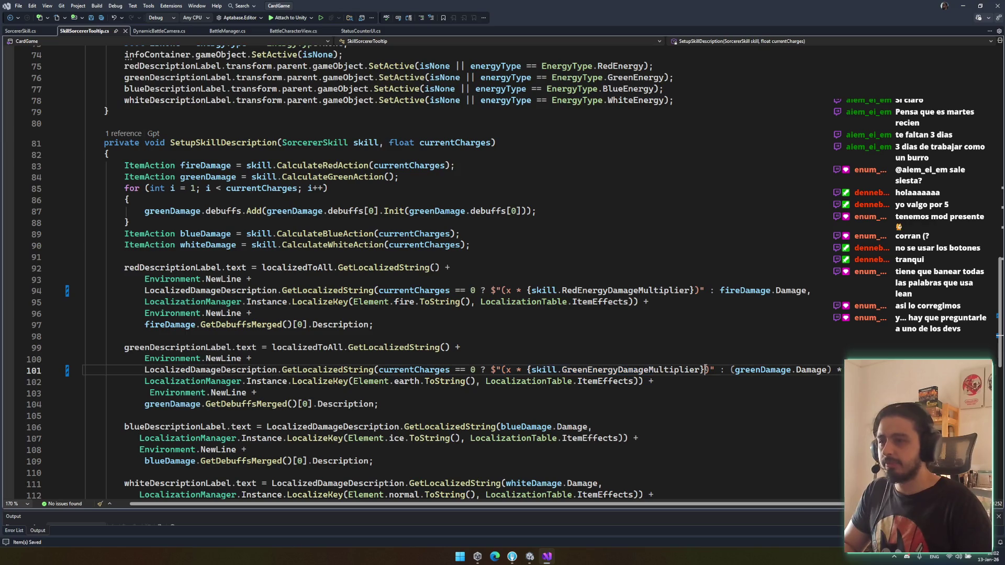
text())
mouse_move(713, 369)
mouse_down()
mouse_move(84, 369)
mouse_move(379, 369)
mouse_up()
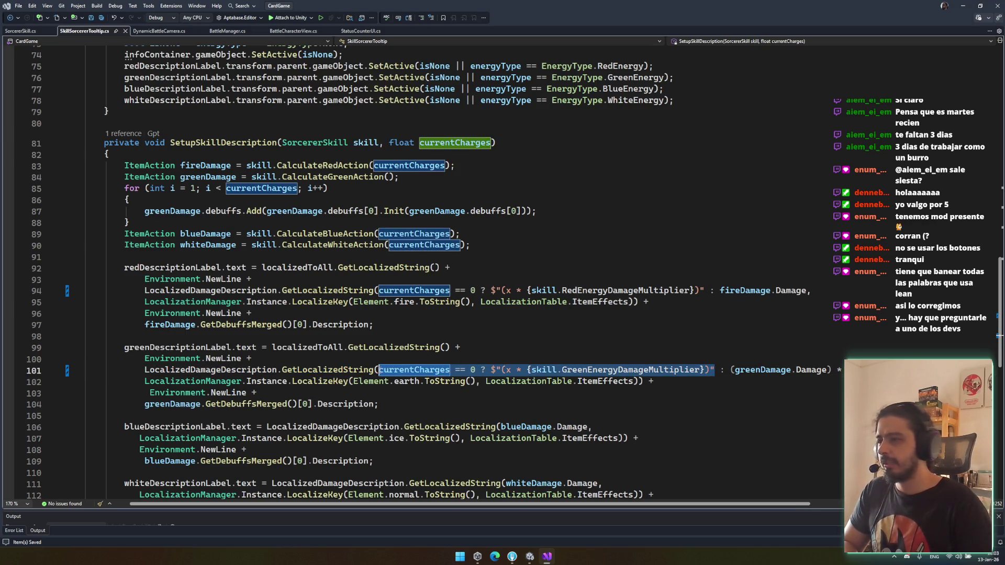
scroll(519, 413, down, 5)
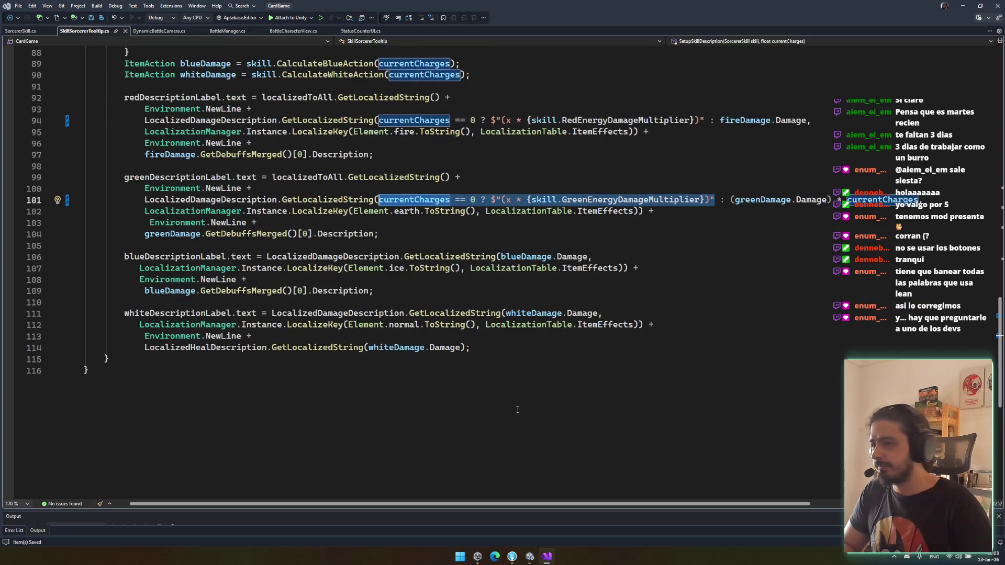
drag(725, 200, 379, 202)
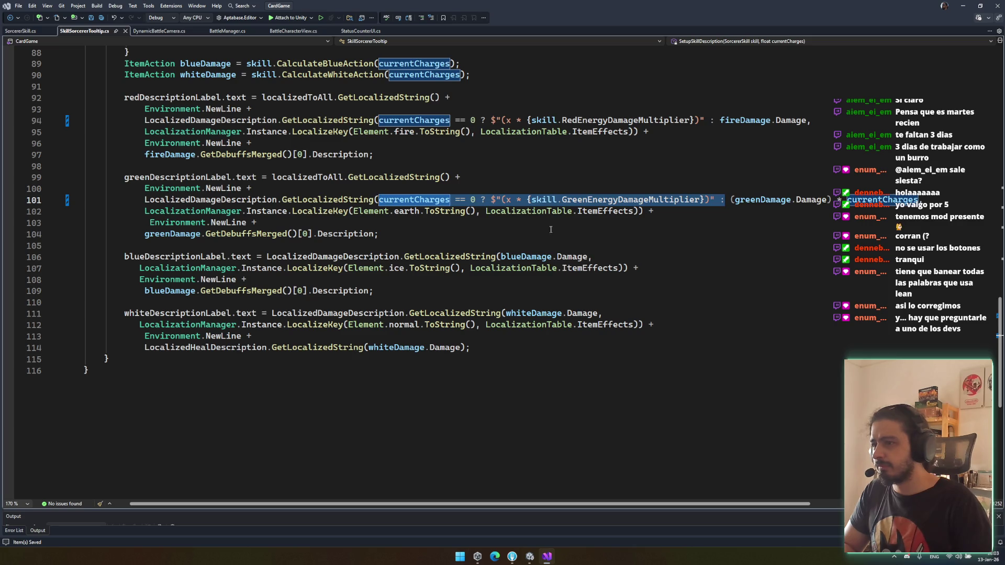
key(ctrl+c)
Step: Insert the conditional before blueDamage on line 106 using BlueEnergyDamageMultiplier
click(501, 257)
key(ctrl+v)
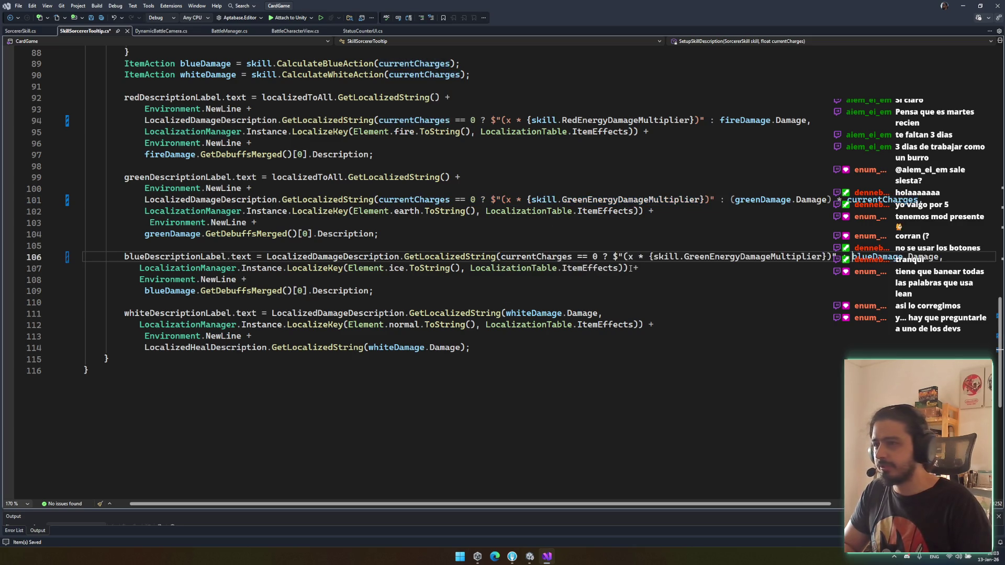
double_click(761, 256)
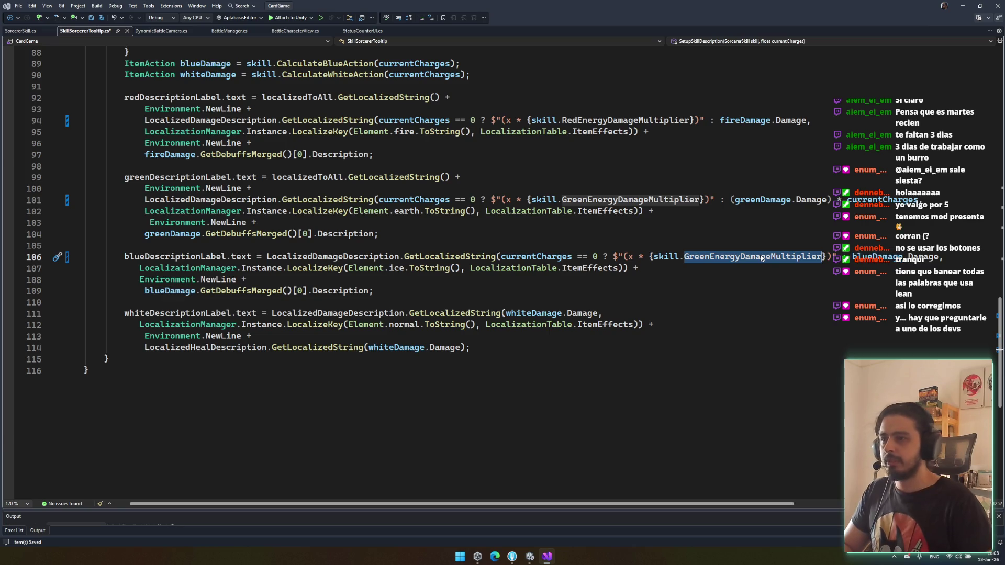
text(Blu)
key(Tab)
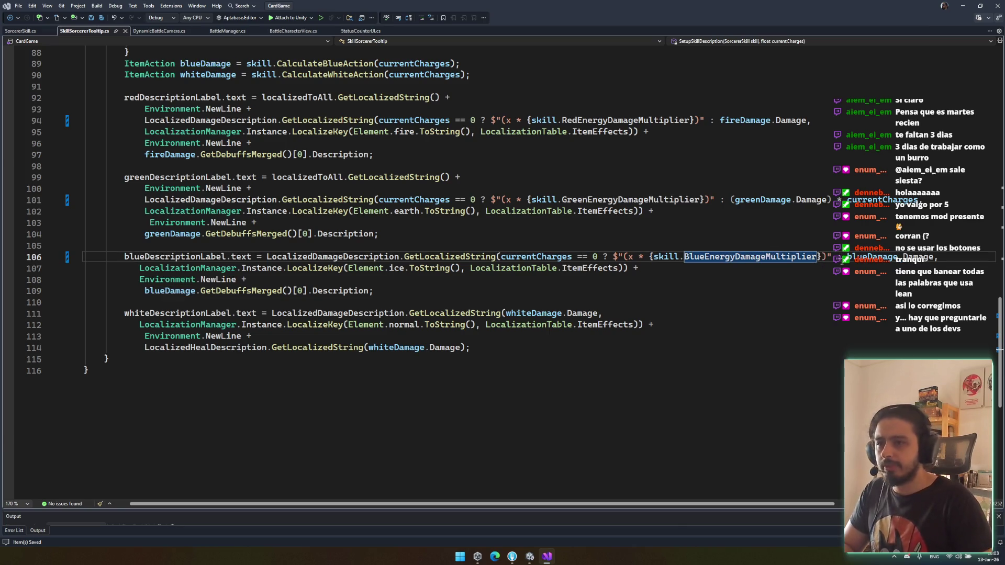
drag(830, 257, 503, 256)
key(ctrl+c)
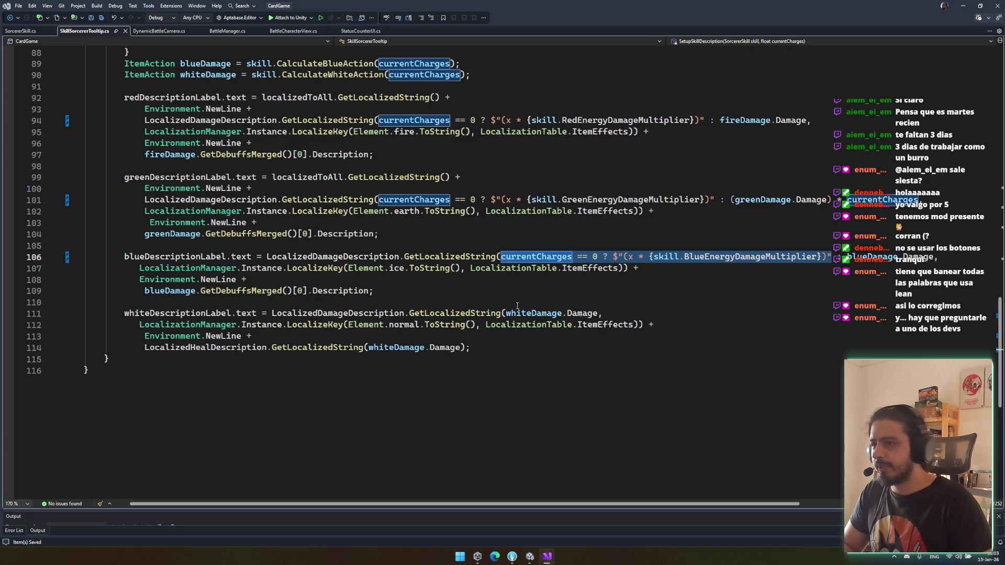
Step: Insert the conditional before whiteDamage on line 111 using WhiteEnergyDamageMultiplier
click(506, 313)
key(ctrl+v)
double_click(778, 313)
text(Whi)
key(Tab)
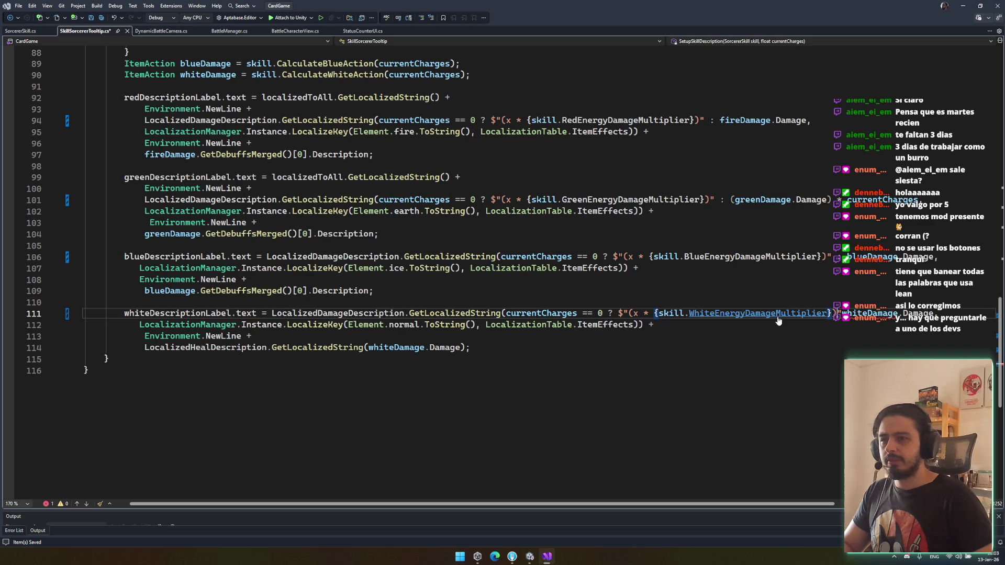
text()" :)
key(Up)
key(Up)
key(Up)
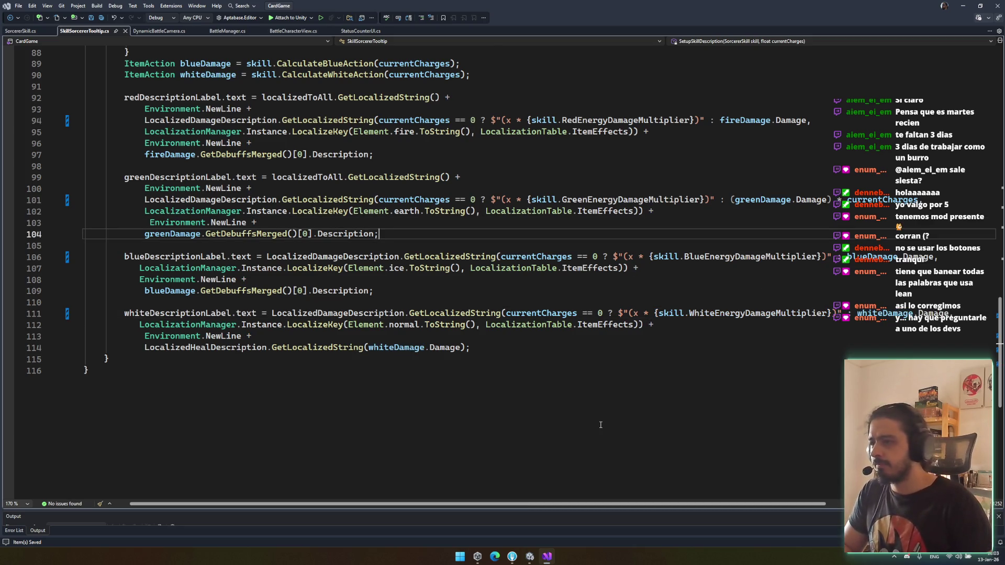
Step: Paste the white conditional onto the heal description line 114 and save the script
click(482, 347)
drag(837, 313, 507, 314)
drag(837, 313, 506, 313)
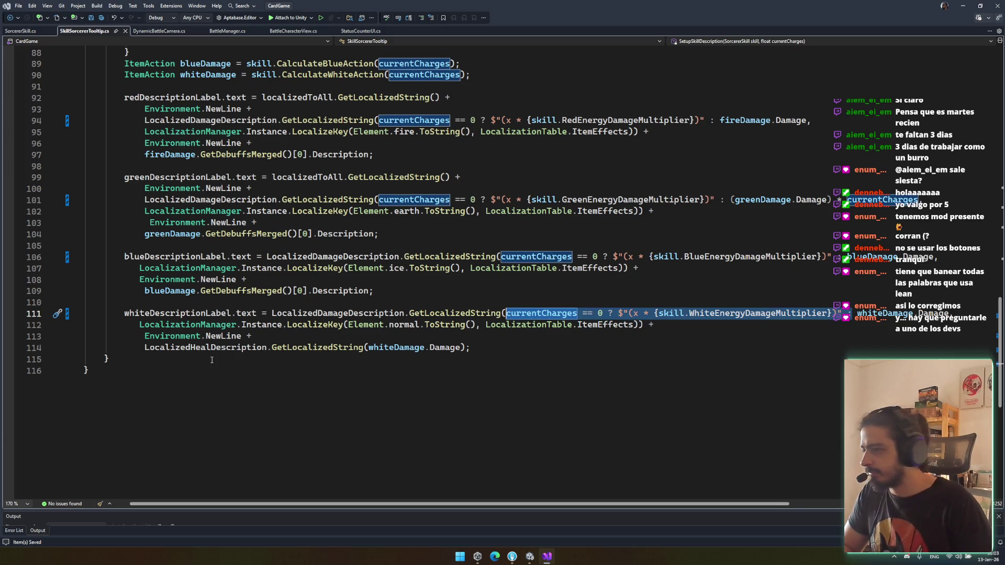
click(147, 348)
key(ctrl+v)
key(ctrl+s)
Step: Move the misplaced condition into the heal call's argument before whiteDamage, then return to Unity
click(599, 368)
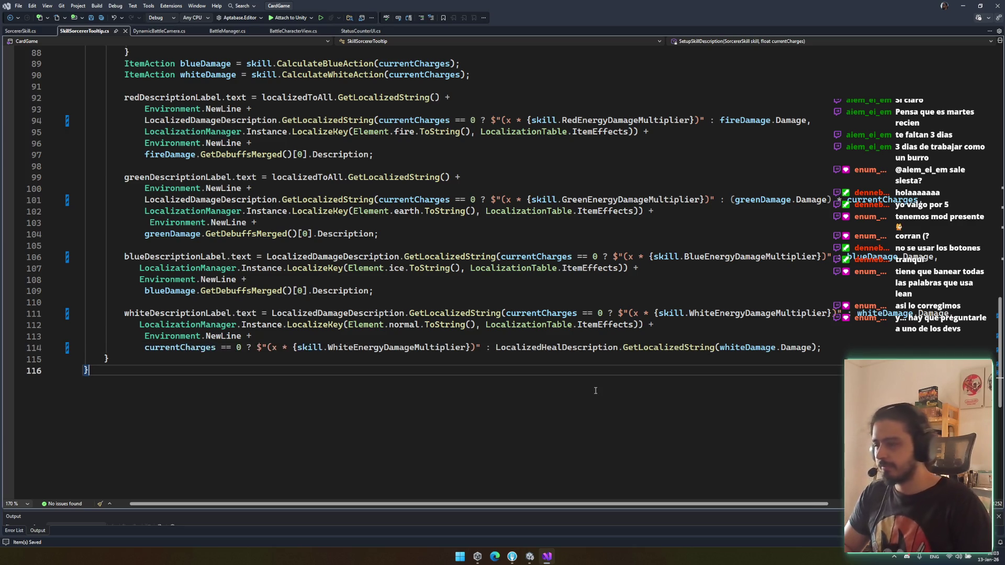
mouse_move(528, 558)
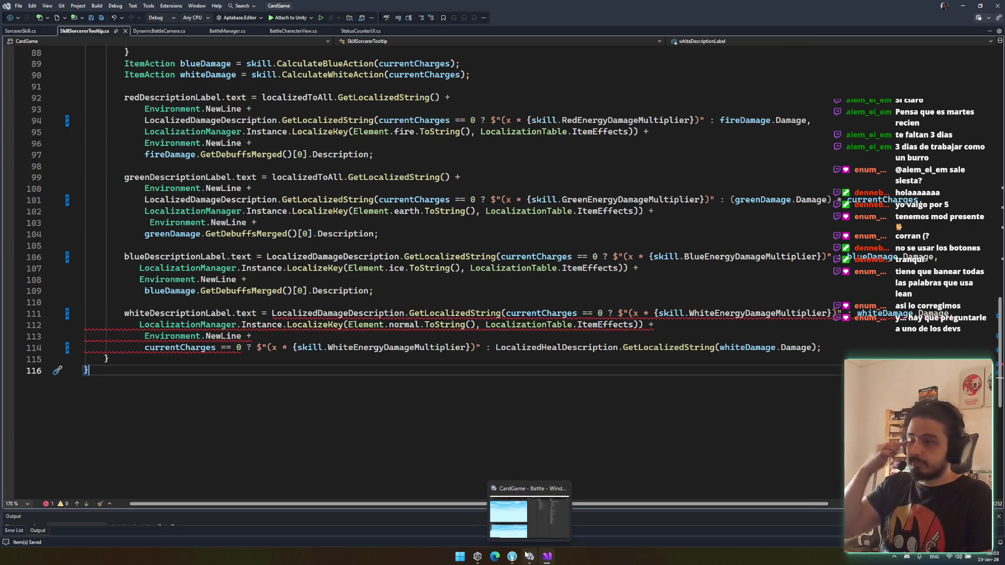
click(496, 348)
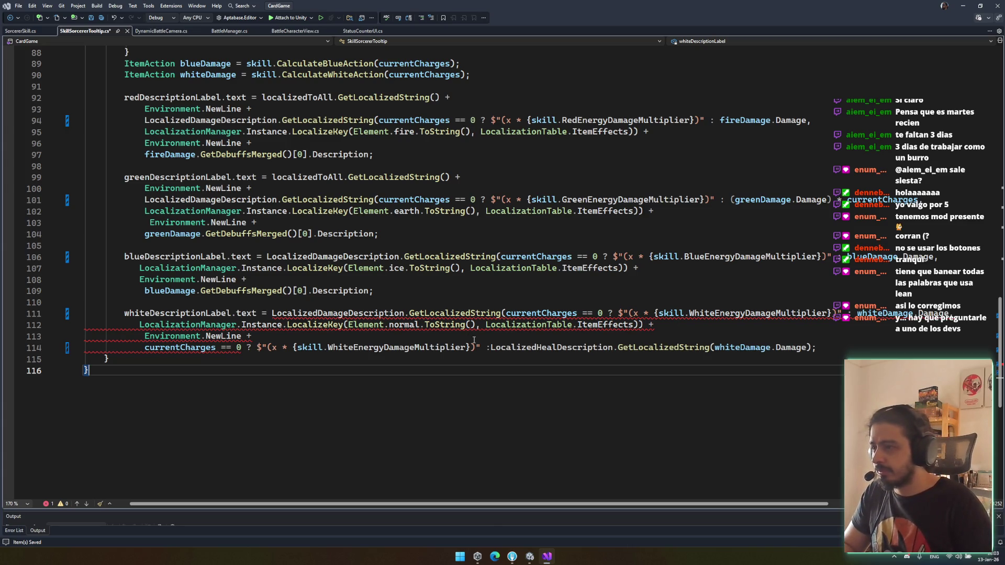
key(shift+Home)
key(BackSpace)
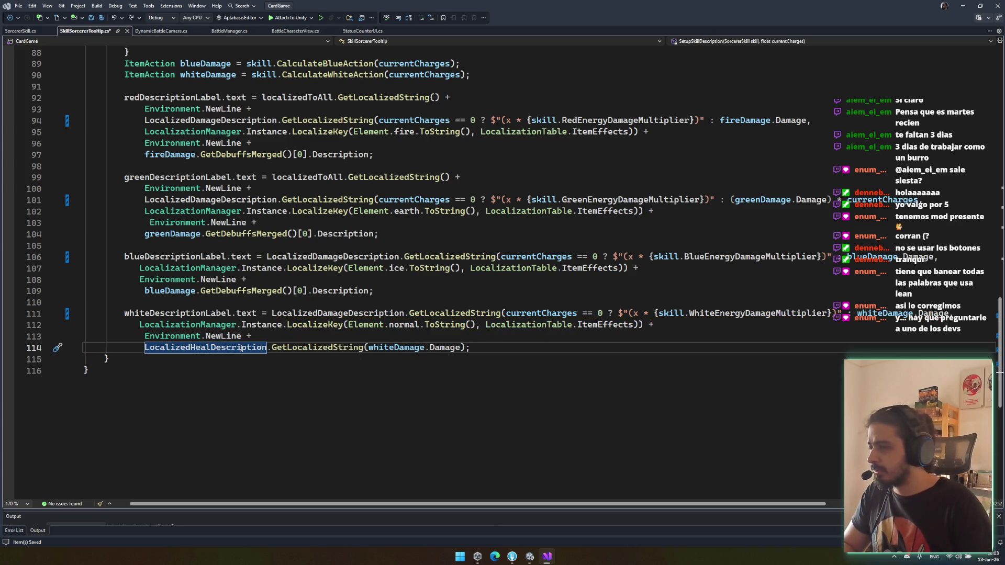
click(369, 348)
key(ctrl+v)
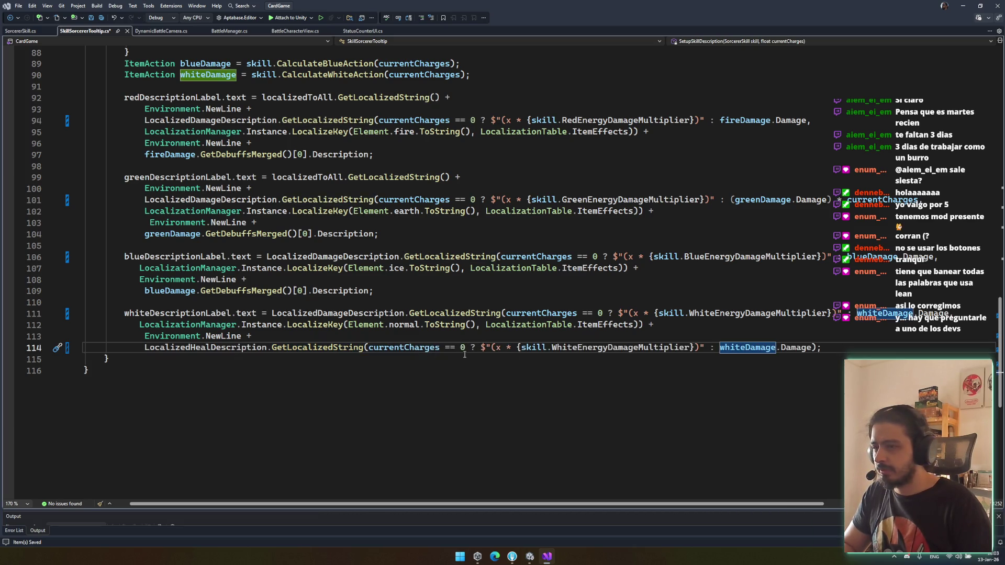
click(694, 371)
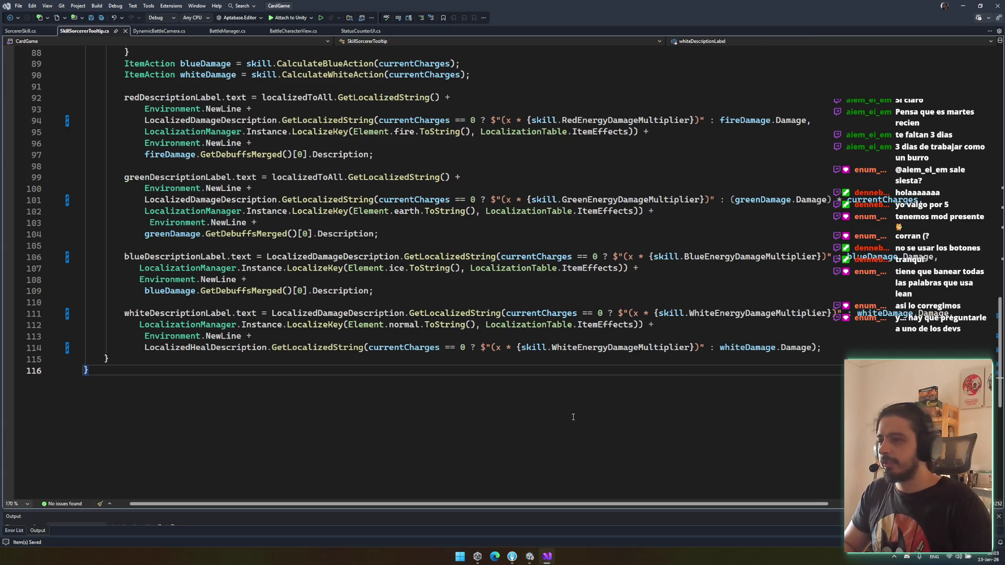
click(529, 558)
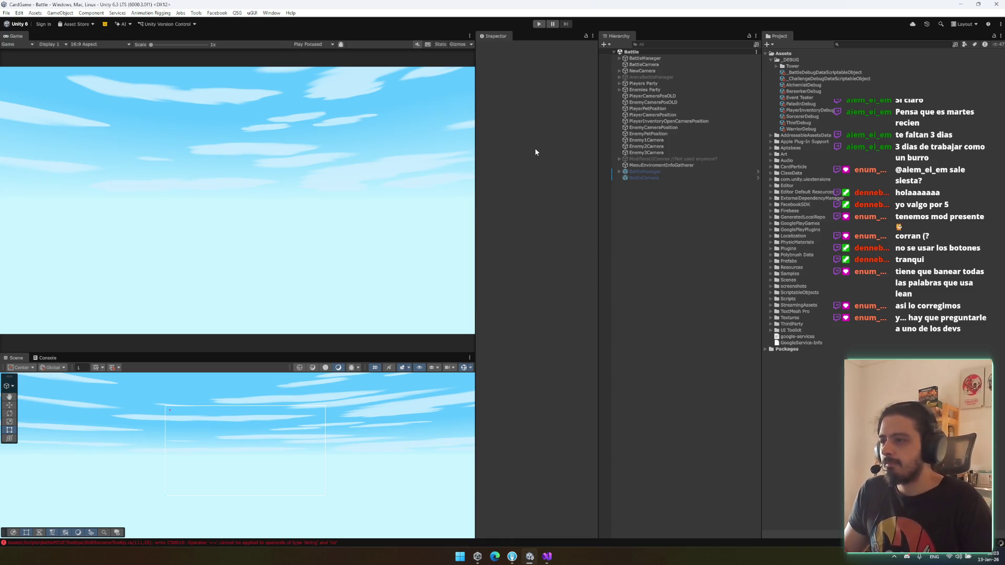
Step: Run and stop play mode to reload, then enlarge the scene view over the game view
click(540, 24)
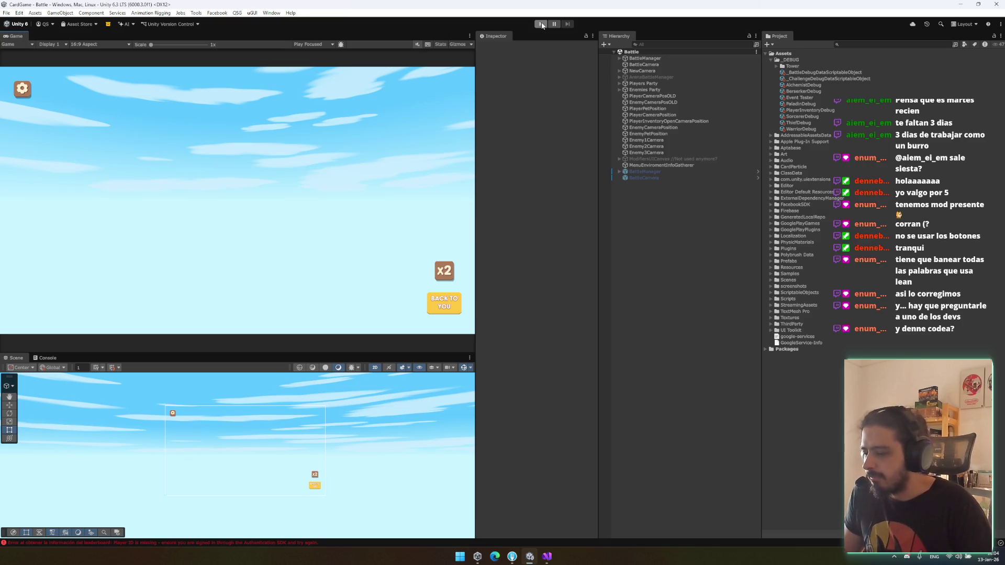
click(540, 24)
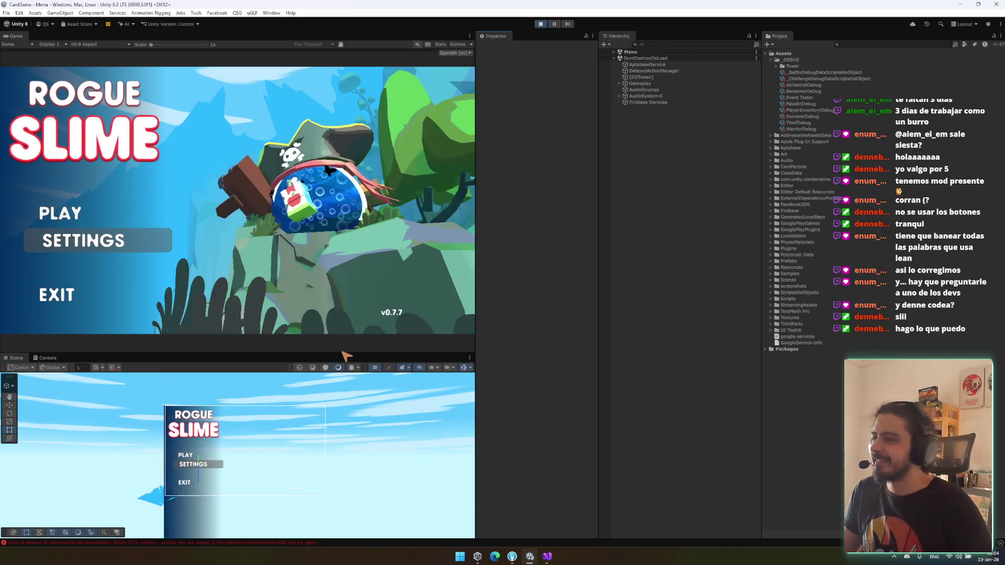
drag(339, 355, 350, 315)
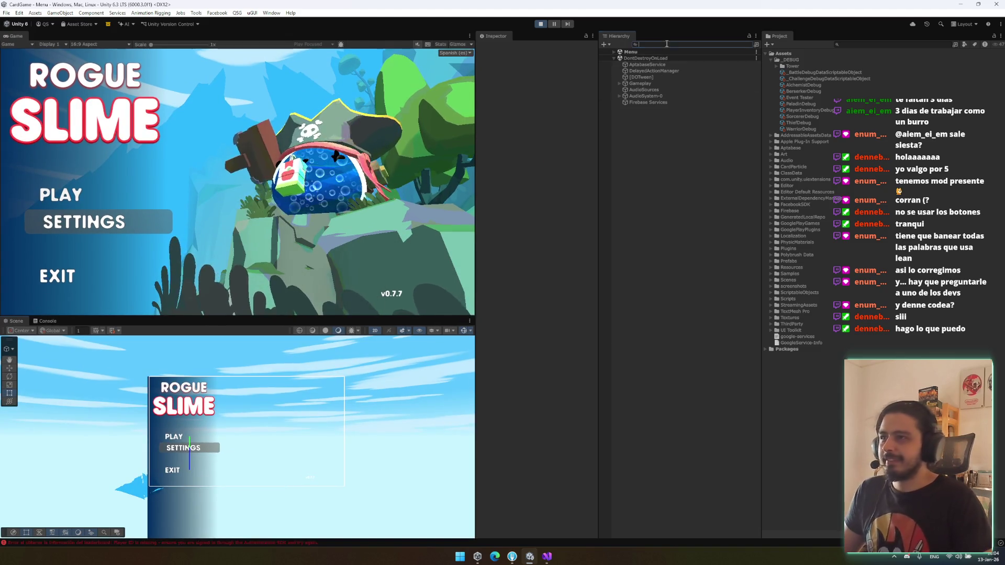
click(678, 63)
Step: Find DebugManager in the Menu scene hierarchy, activate it and launch a Test Battle
click(686, 50)
key(Right)
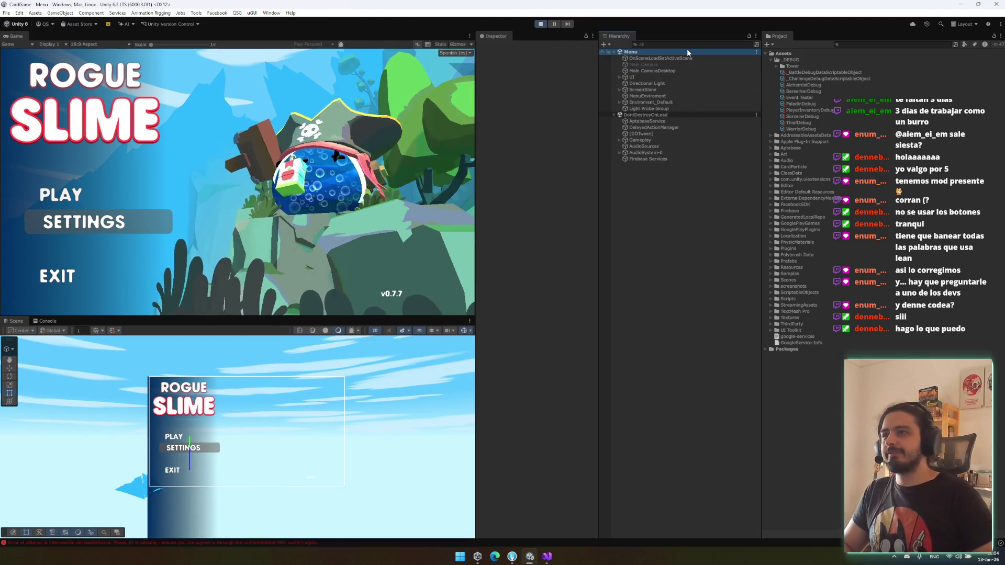
click(681, 45)
text(dgb)
click(674, 58)
click(497, 48)
click(428, 99)
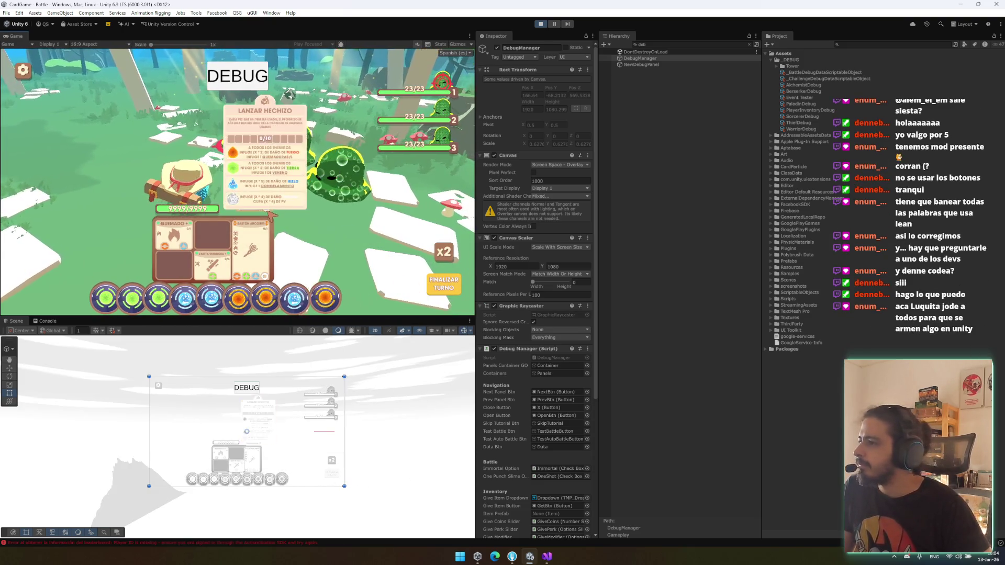
Step: Maximize the Game view and place a green energy orb on the VARITA VENENOSA card
right_click(7, 41)
click(21, 43)
mouse_move(532, 336)
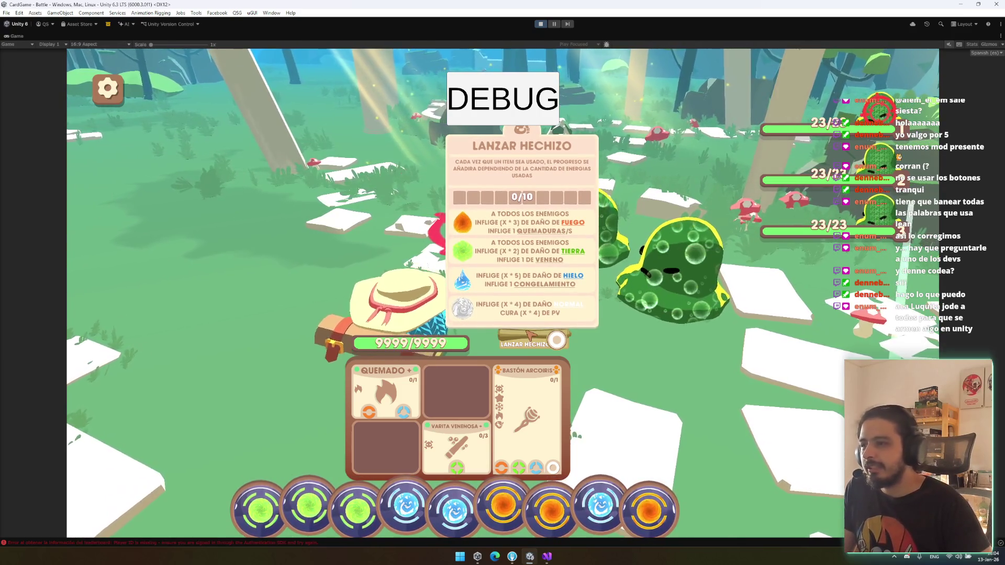
mouse_move(357, 506)
mouse_down()
mouse_move(348, 484)
mouse_move(435, 463)
mouse_up()
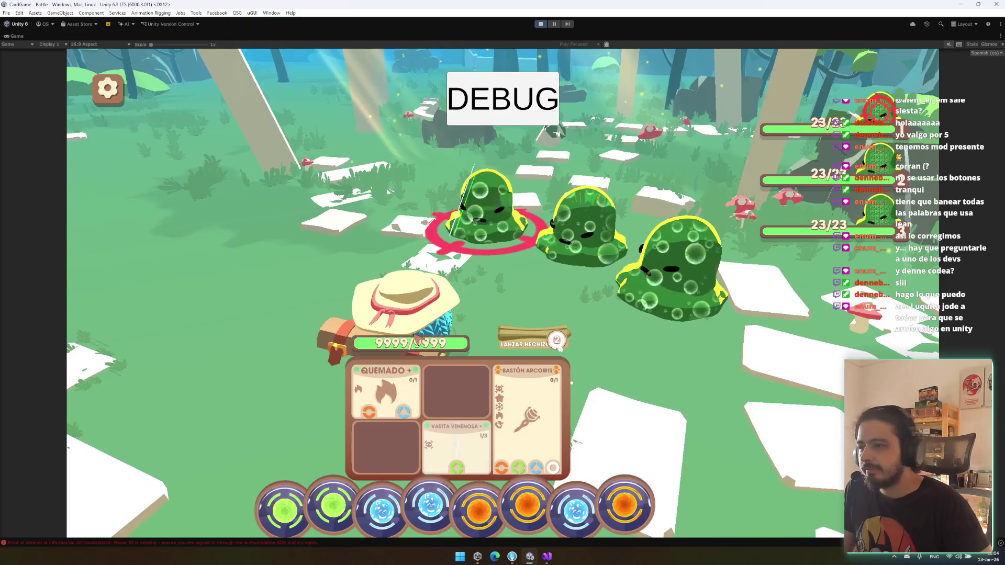
Step: Try an ice orb in the spell slot, remove it, then cast the spell with a fire orb
mouse_move(531, 347)
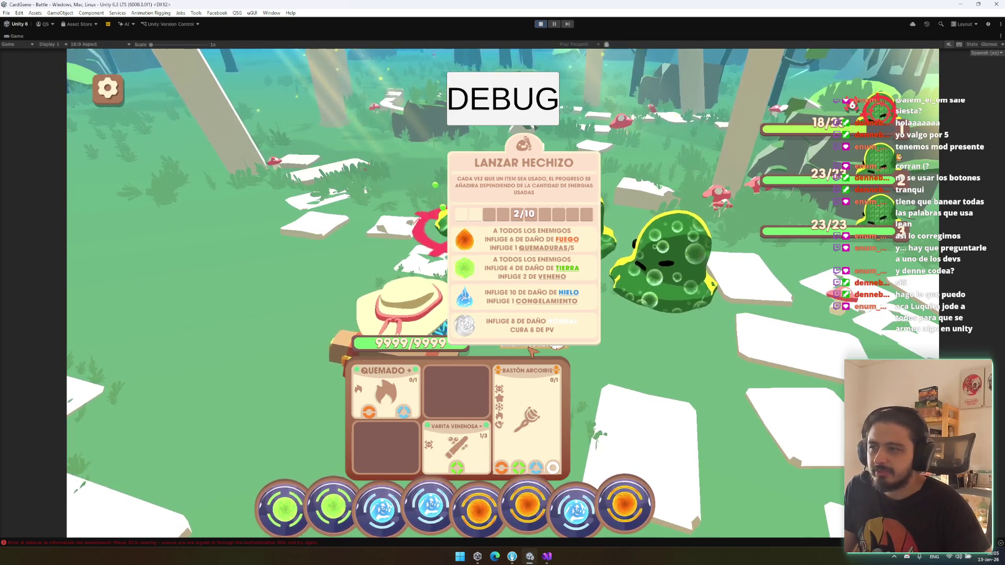
click(576, 495)
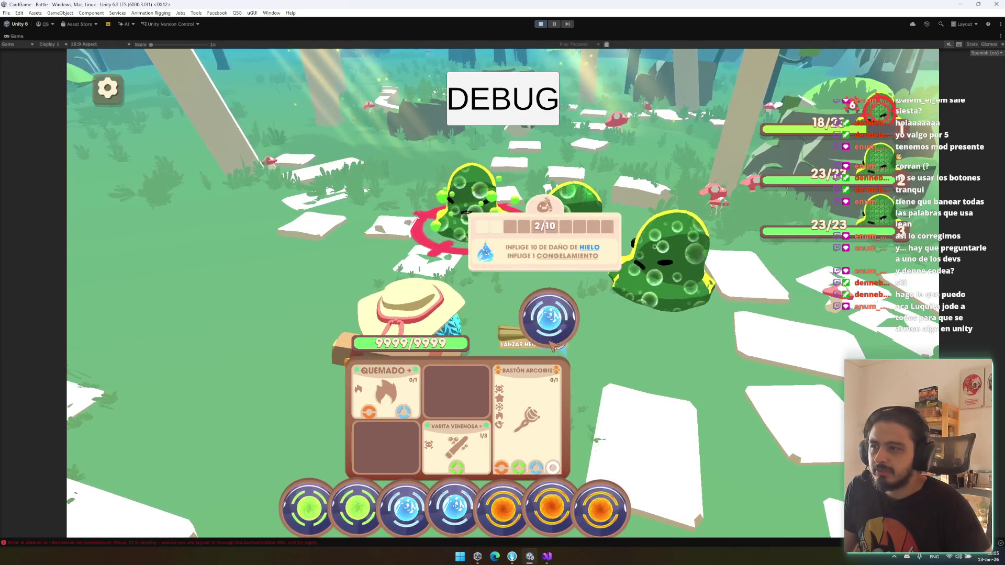
click(553, 326)
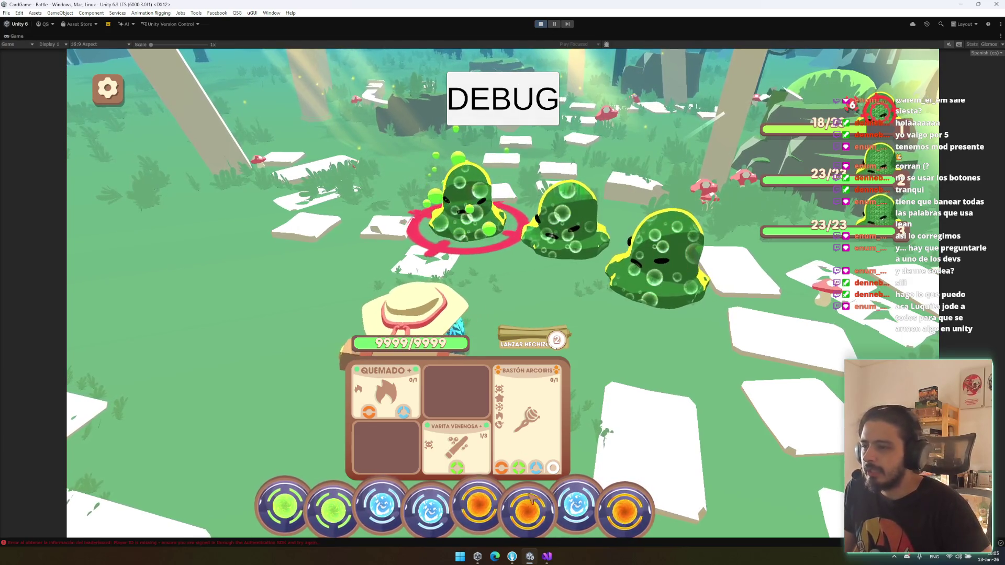
drag(534, 497, 555, 327)
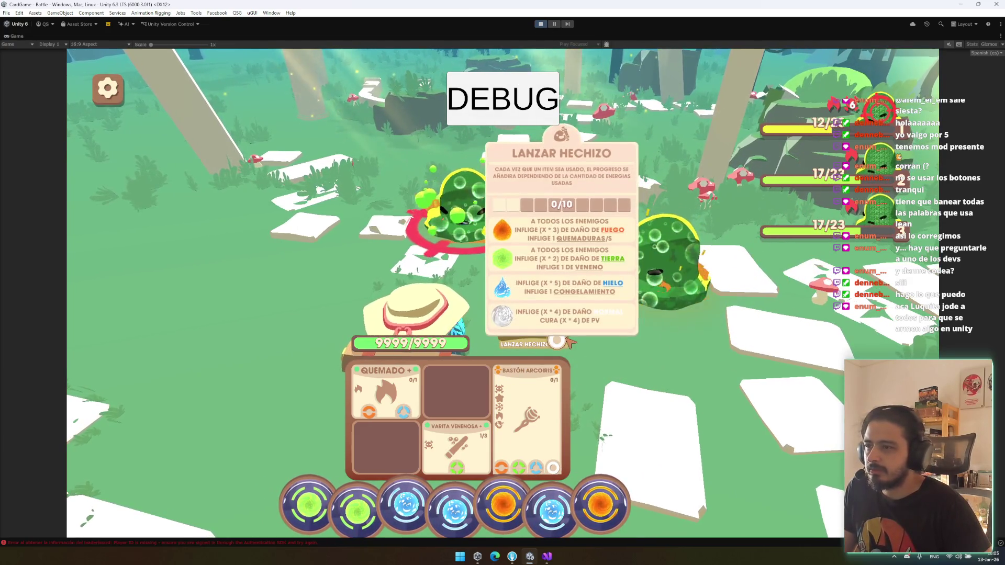
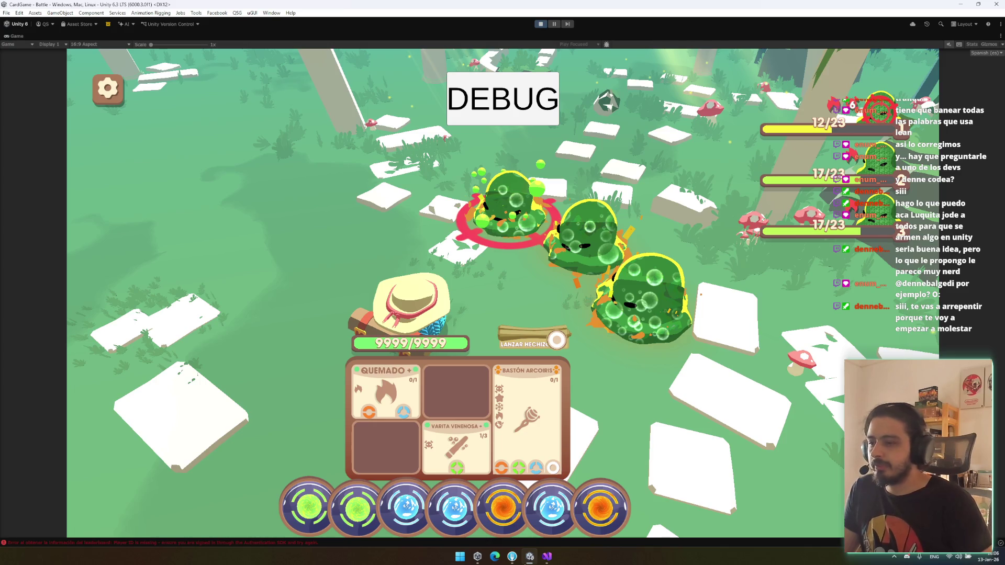
Step: Switch from Unity's Game view to SkillSorcererTooltip.cs in Visual Studio
click(547, 557)
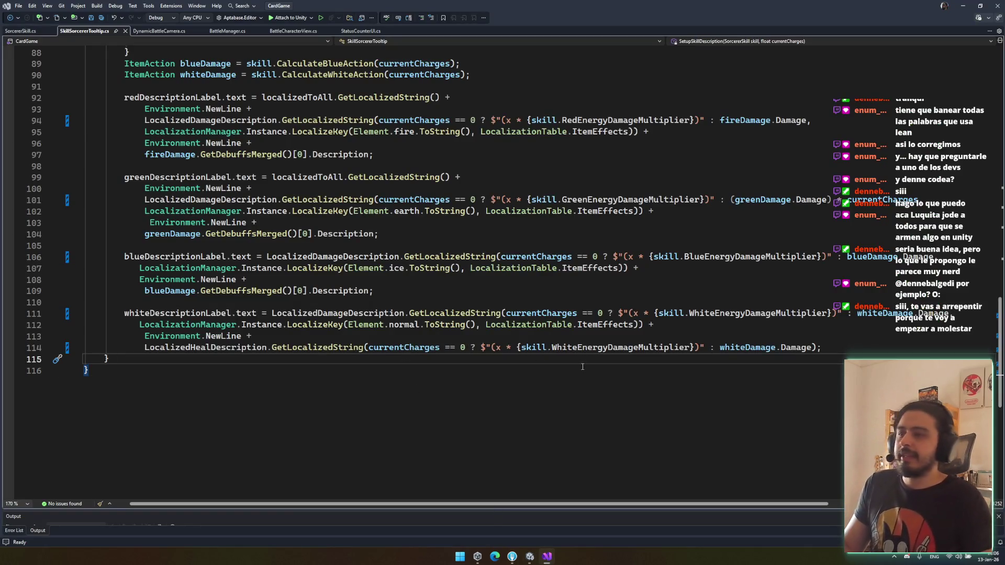
click(615, 193)
scroll(615, 192, up, 2)
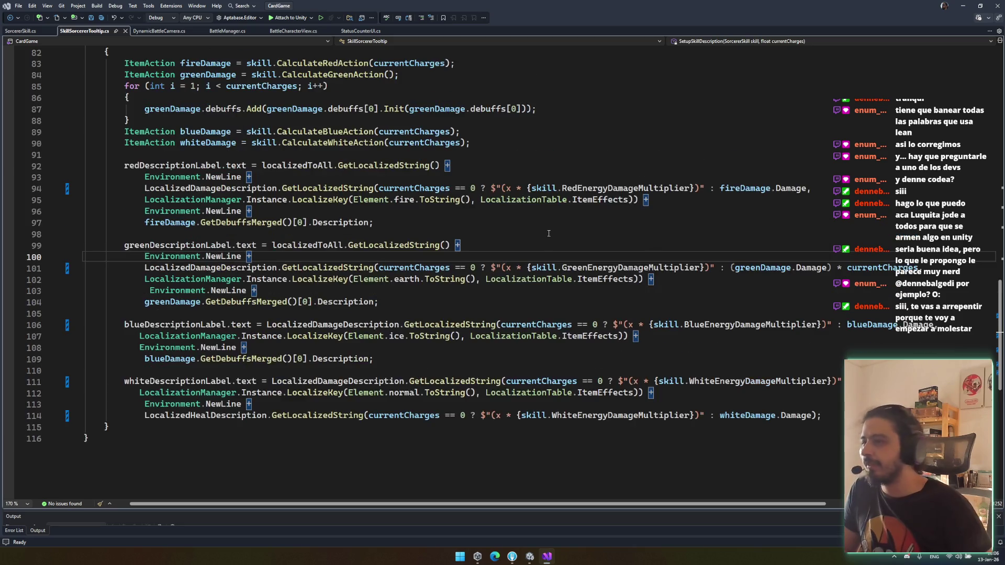
click(273, 302)
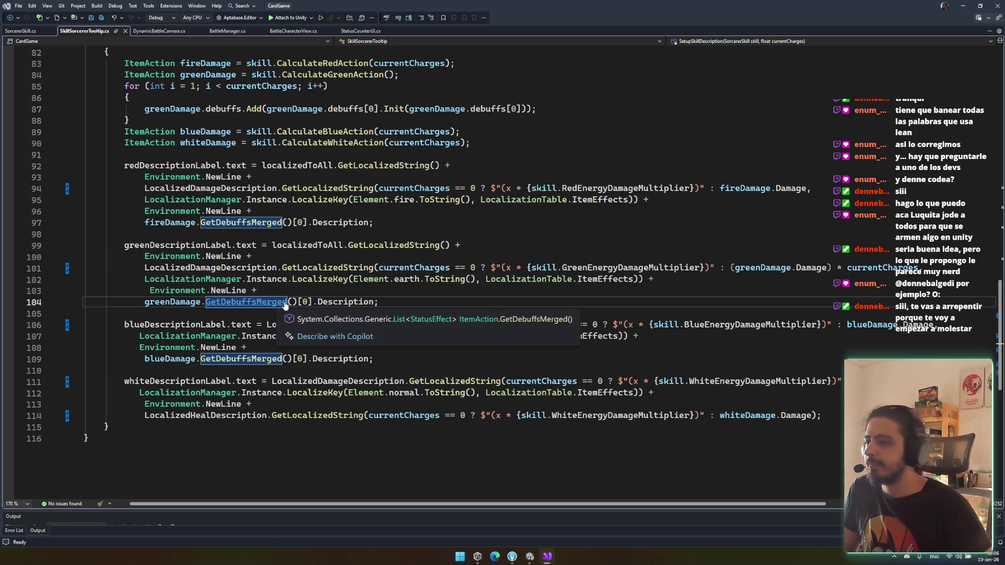
ctrl+click(275, 302)
click(270, 294)
click(205, 295)
key(ctrl+minus)
key(Right)
key(Right)
key(Right)
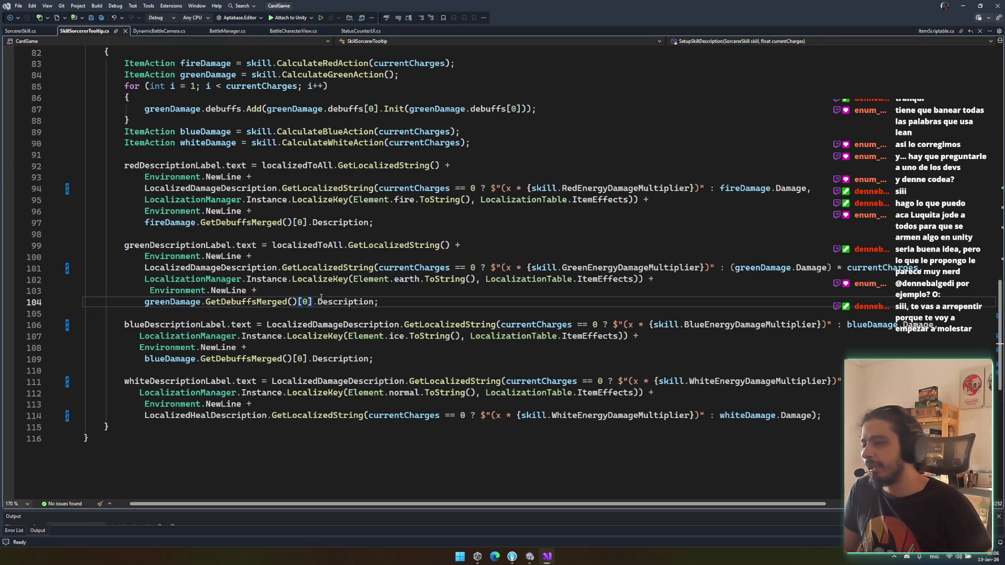
triple_click(322, 302)
click(337, 302)
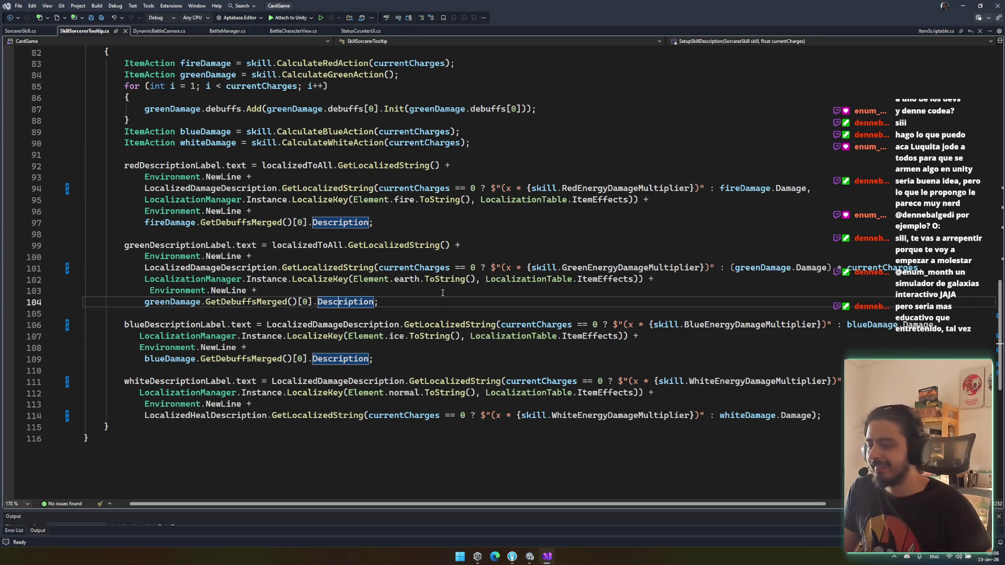
click(440, 292)
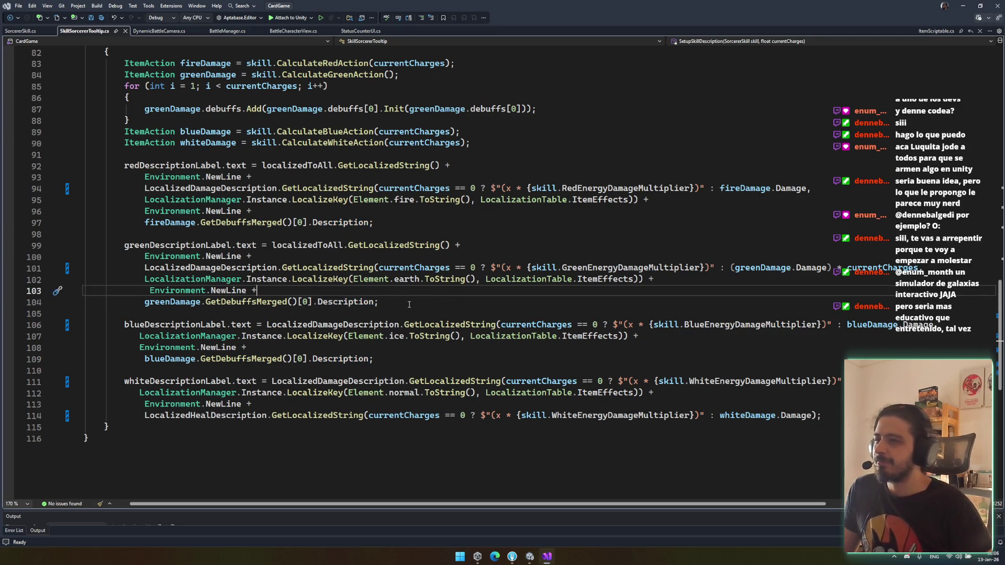
scroll(415, 297, down, 4)
scroll(537, 271, up, 3)
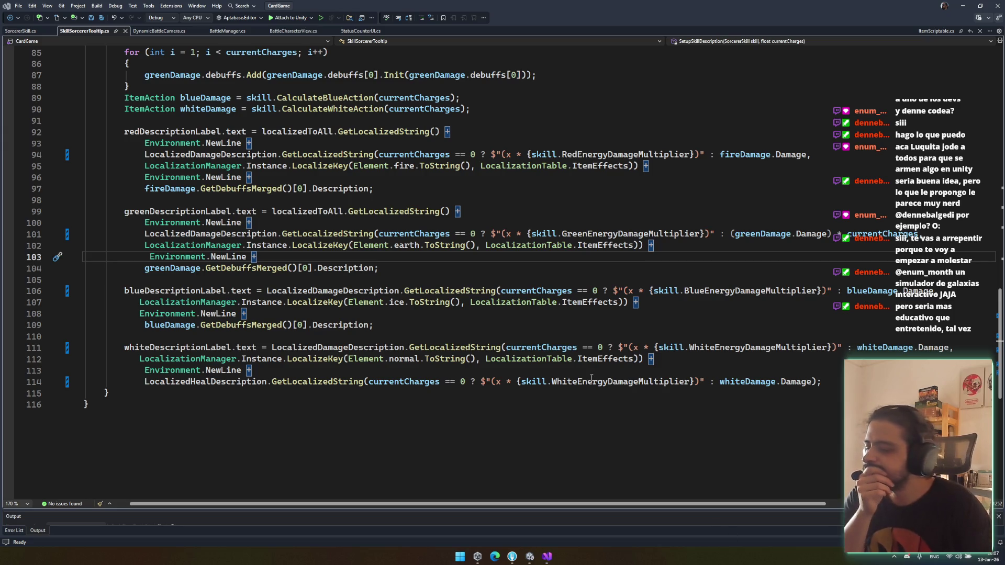
click(503, 347)
click(779, 403)
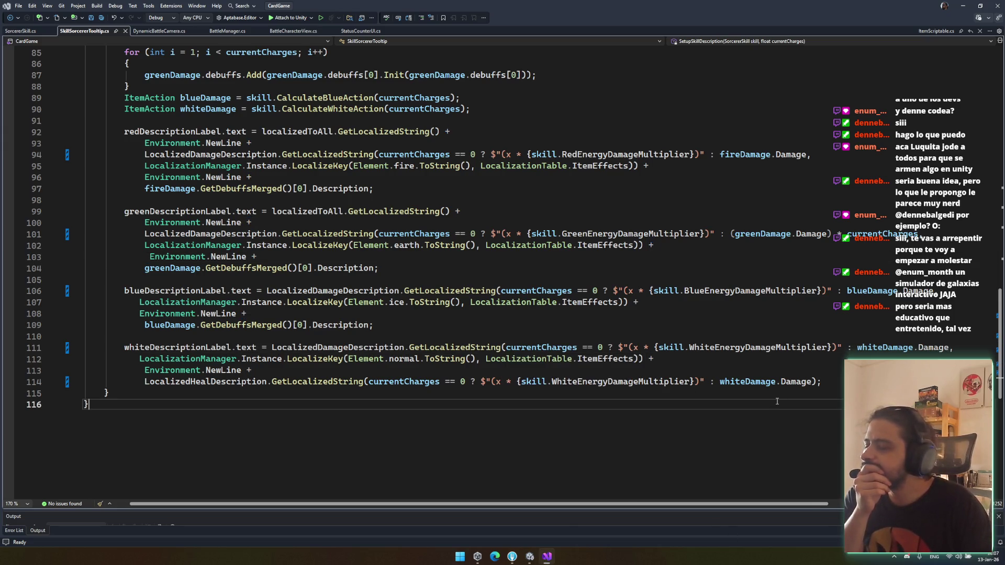
drag(357, 338, 356, 394)
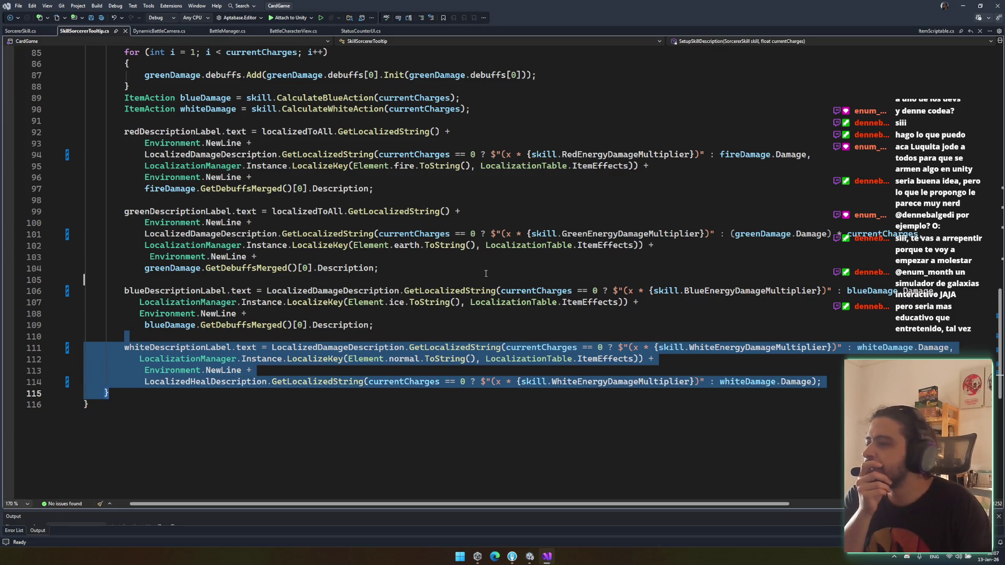
key(alt+Up)
key(alt+Up)
key(alt+Up)
key(ctrl+z)
key(ctrl+z)
key(ctrl+z)
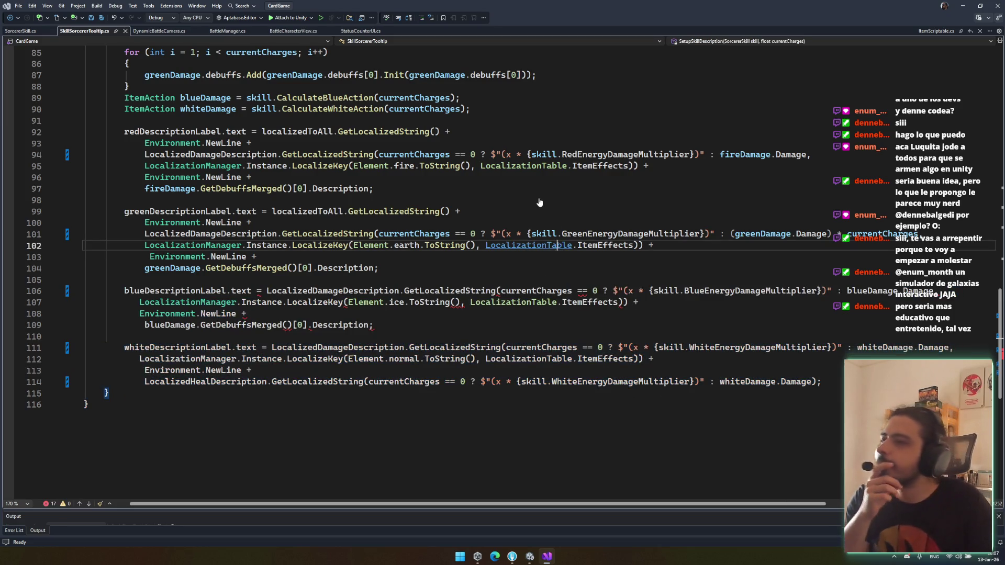
click(351, 190)
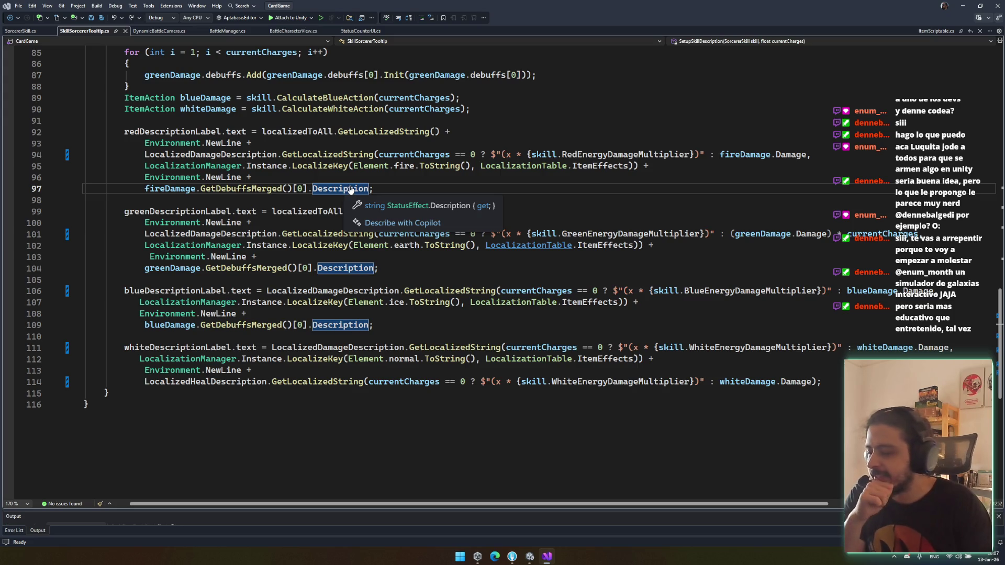
key(End)
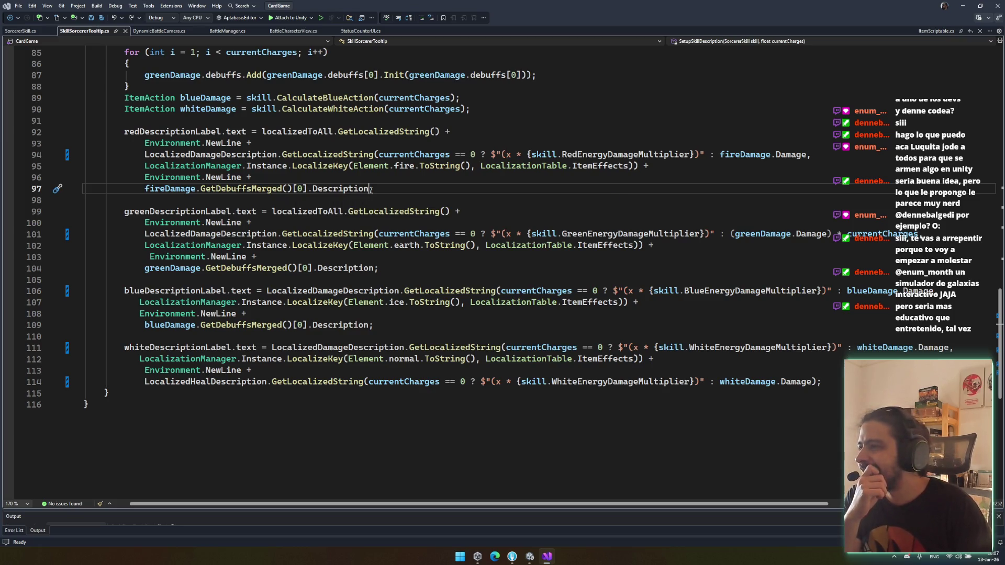
key(Left)
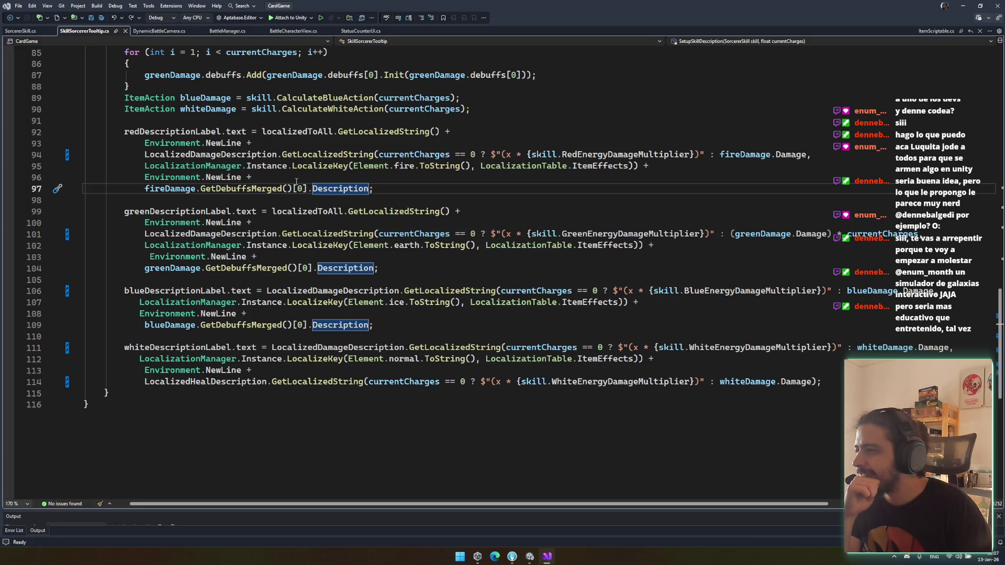
click(278, 189)
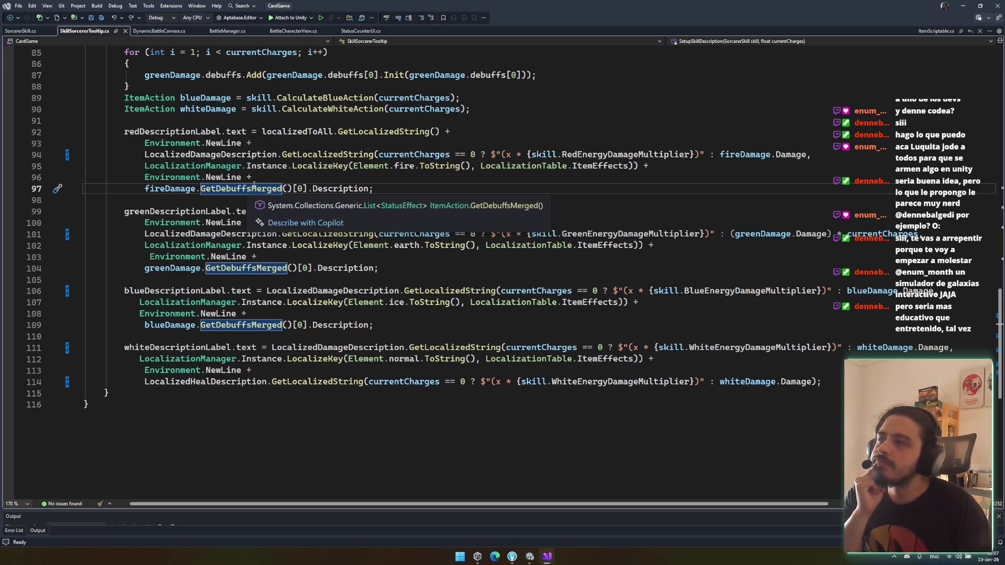
scroll(280, 179, up, 2)
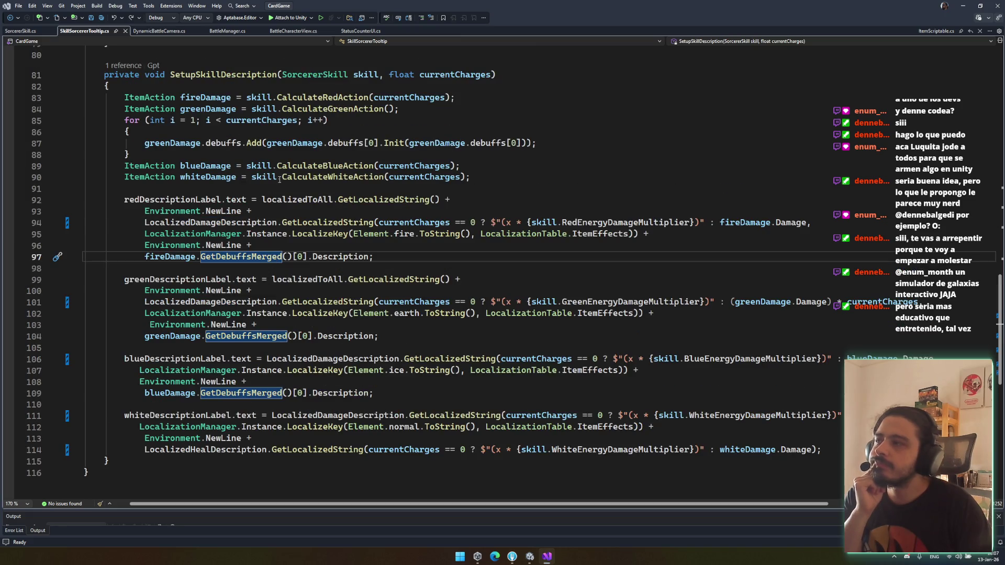
click(341, 135)
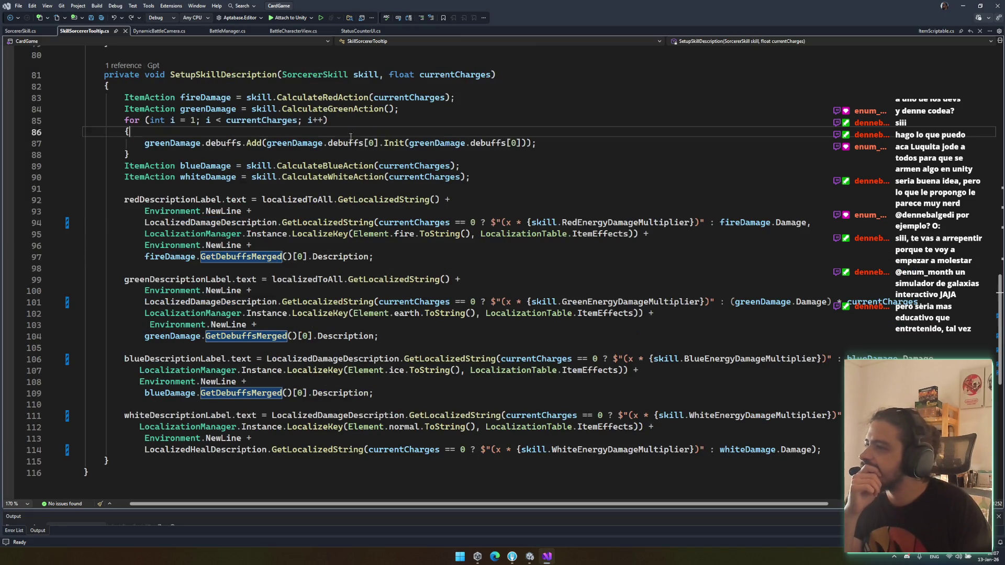
drag(157, 155, 619, 108)
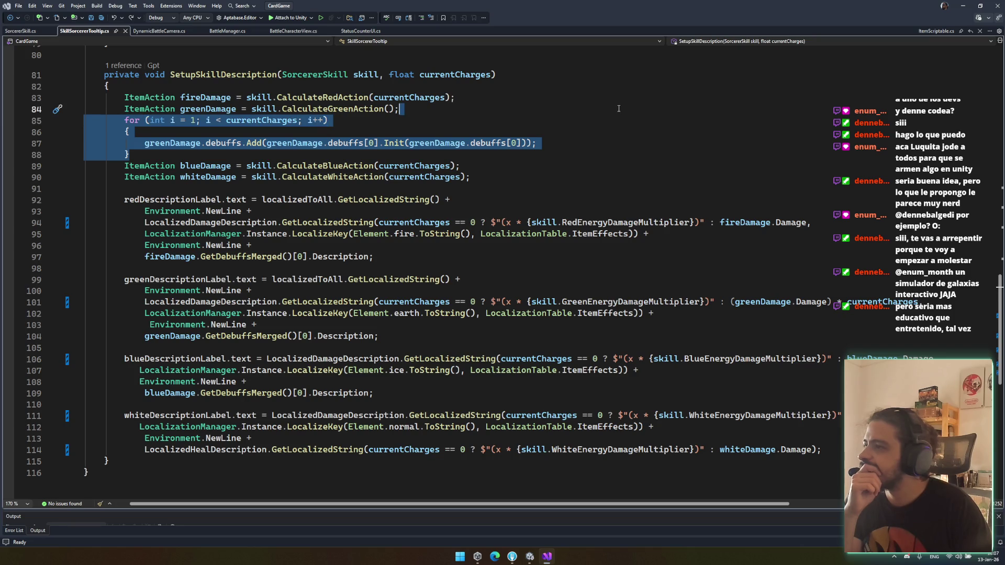
click(604, 106)
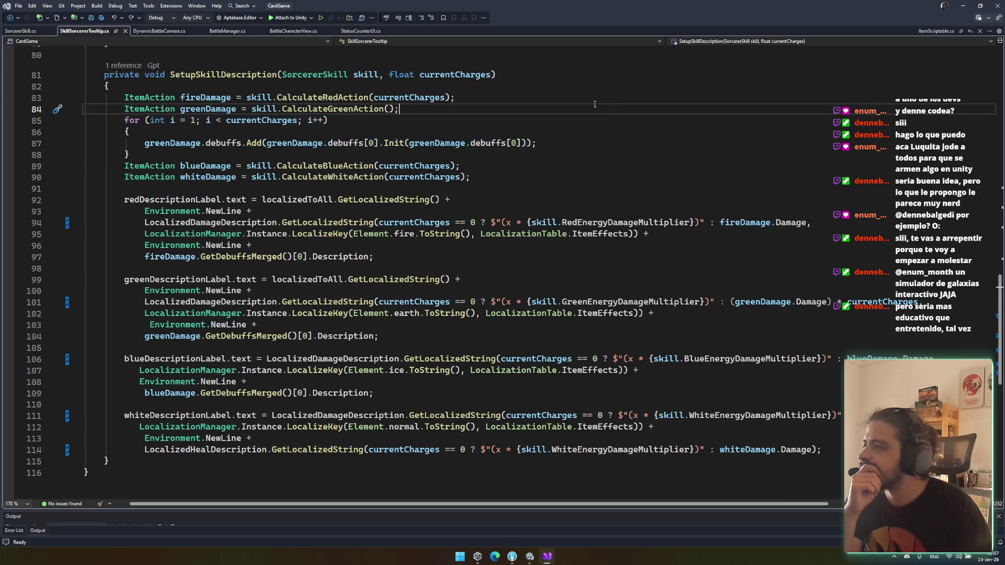
mouse_move(50, 111)
mouse_down()
mouse_move(246, 165)
mouse_move(445, 197)
mouse_up()
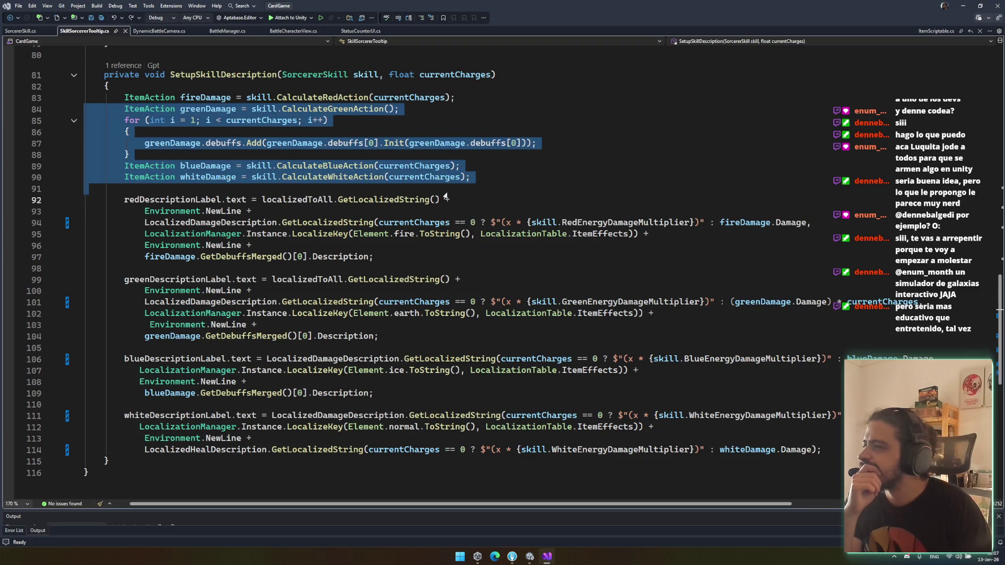
click(446, 193)
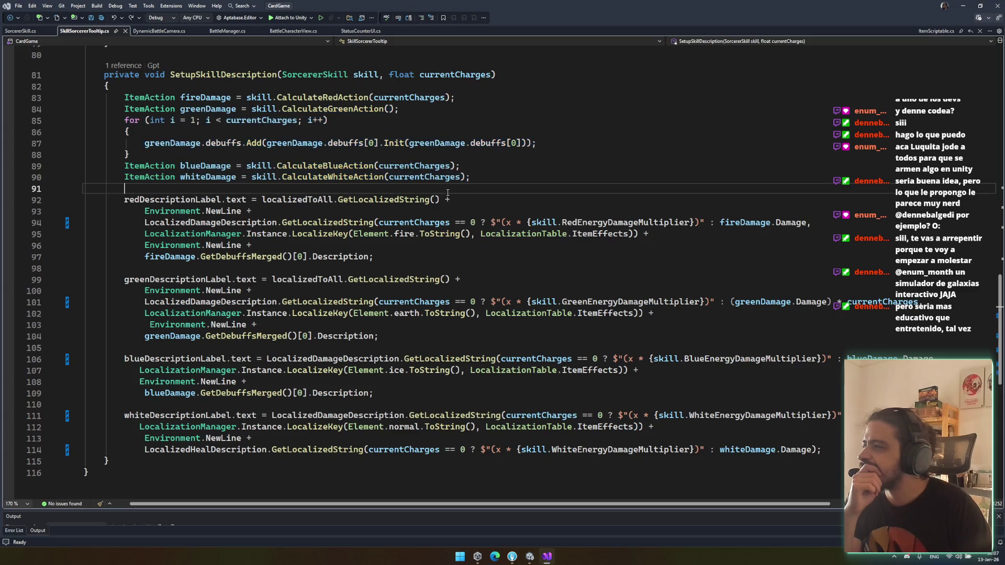
scroll(253, 202, up, 2)
scroll(253, 202, up, 3)
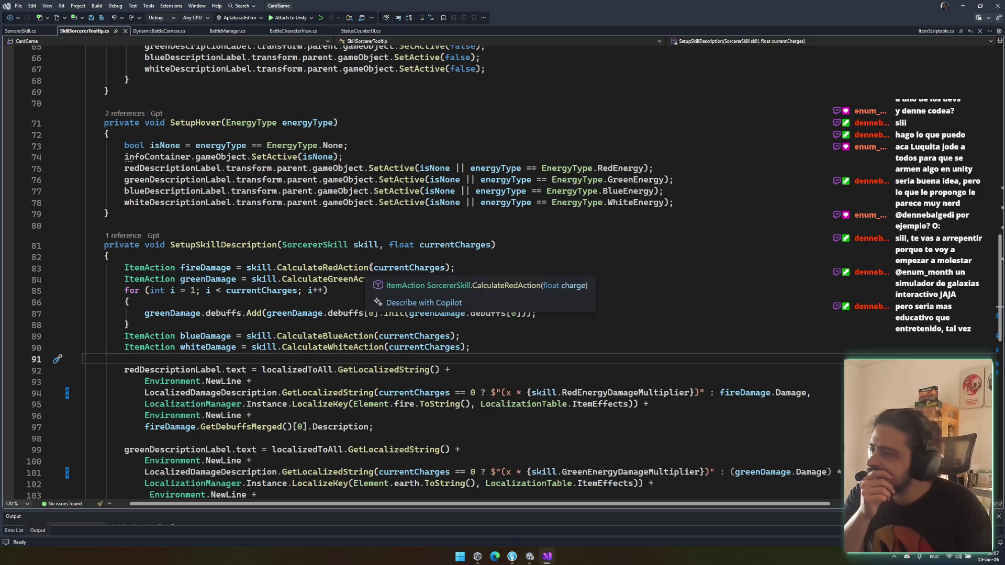
scroll(470, 276, down, 3)
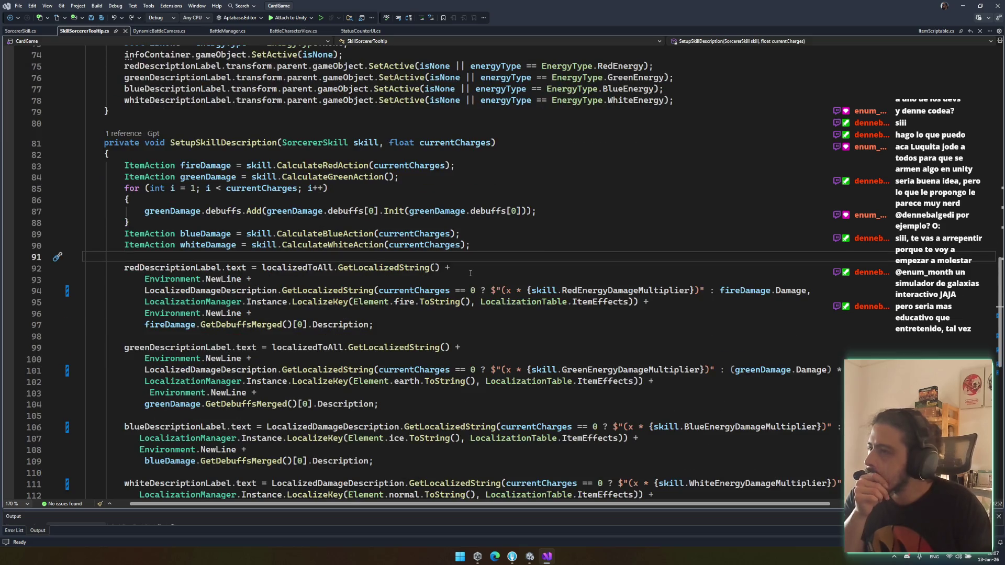
scroll(471, 273, down, 4)
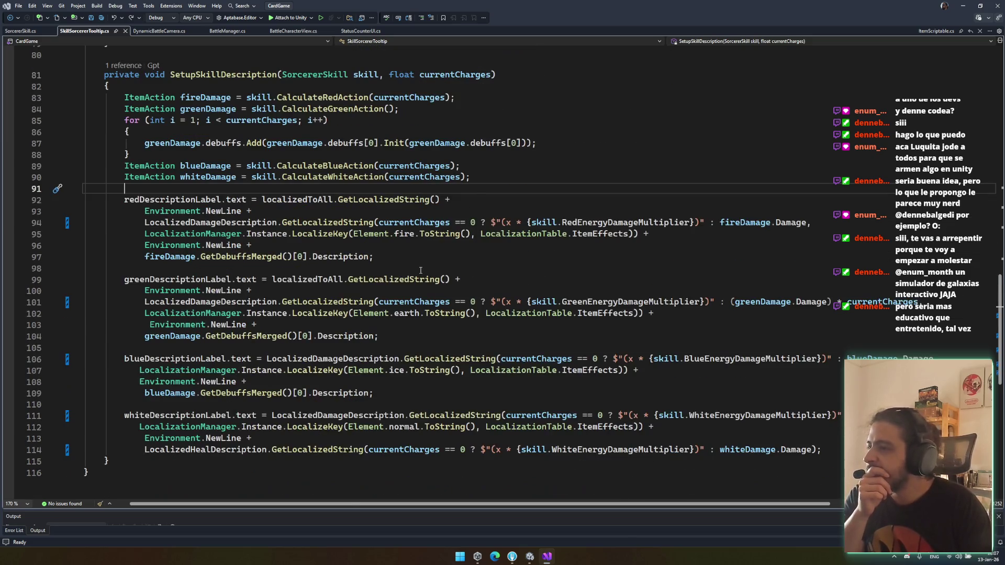
scroll(329, 315, down, 1)
Step: Start a .Replace("1" call on line 104's green Description, remove it again, and save the script
click(376, 234)
text(.repa)
key(Tab)
text((')
key(BackSpace)
text("1)
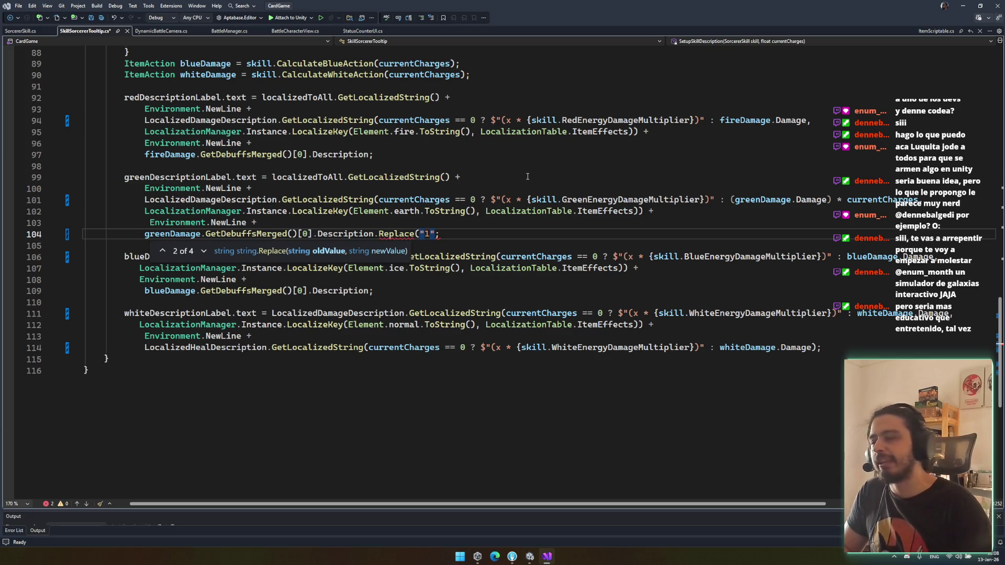
key(BackSpace)
key(BackSpace)
key(BackSpace)
key(ctrl+s)
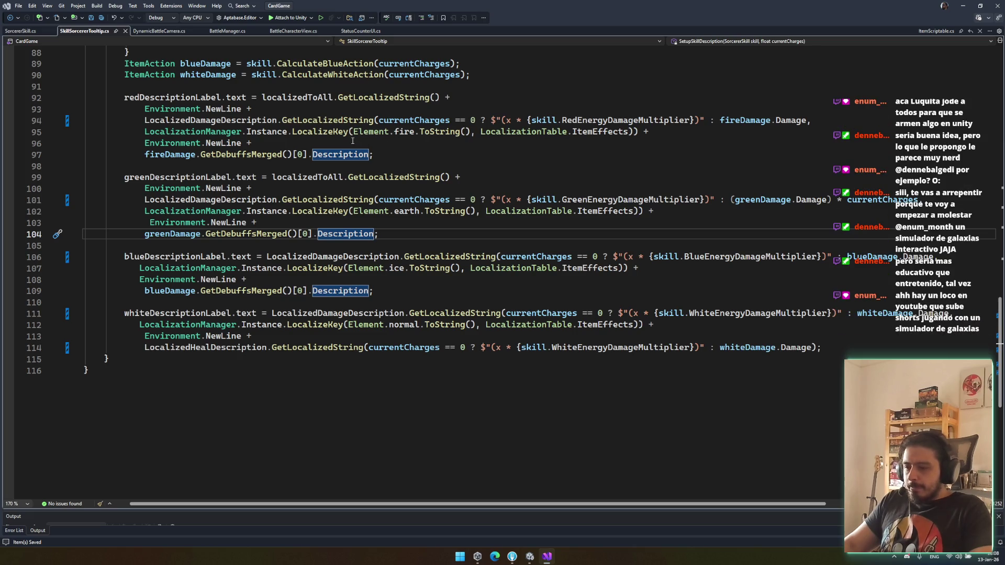
Step: Highlight the uses of currentCharges and copy 'currentCharges == 0 ?' from the blue line
mouse_move(352, 131)
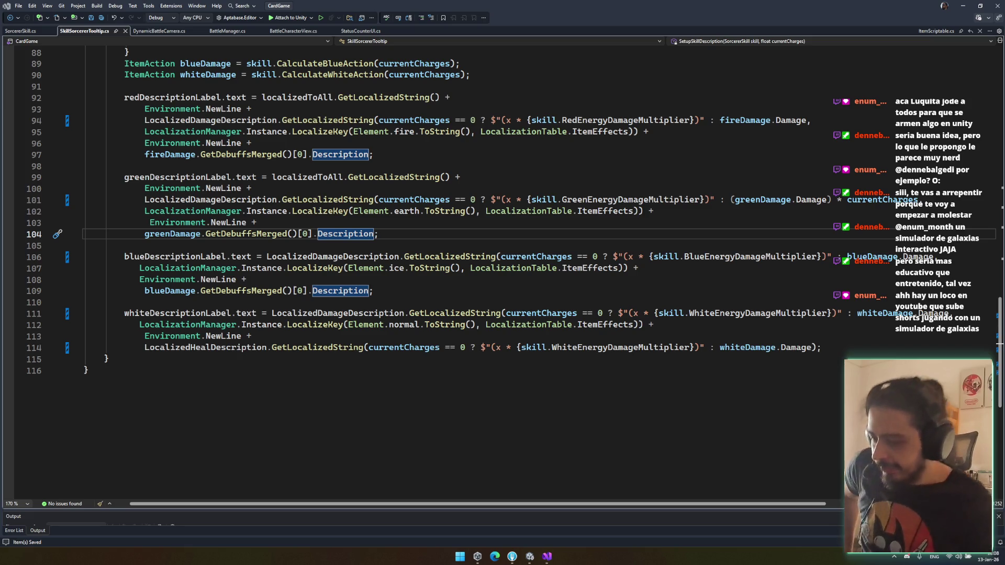
click(274, 337)
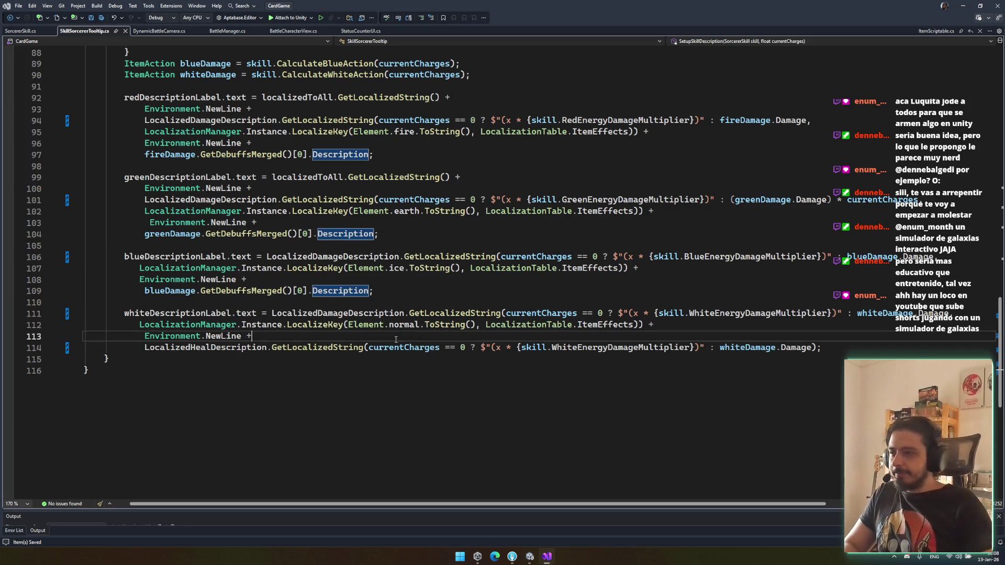
scroll(274, 366, up, 1)
click(274, 361)
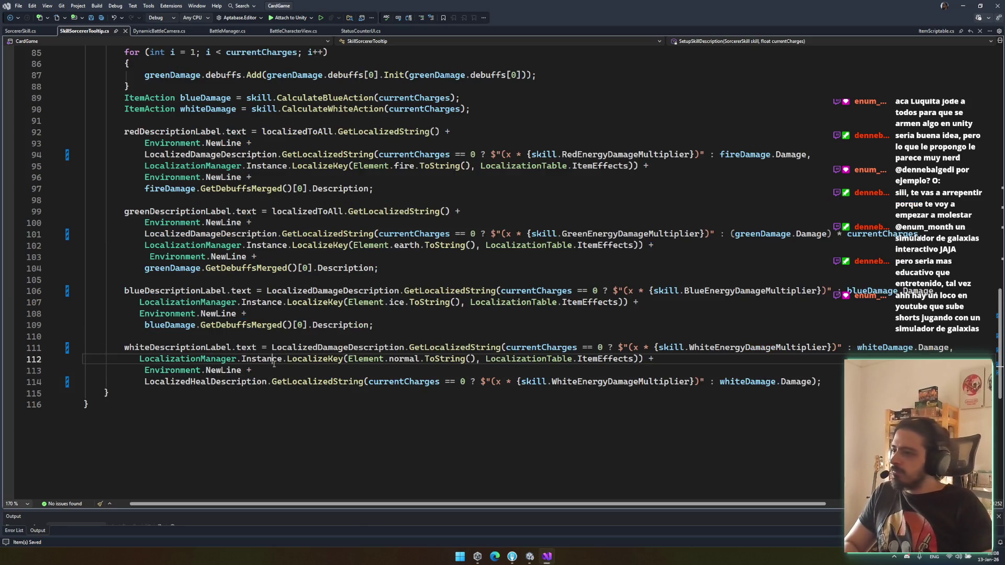
click(434, 382)
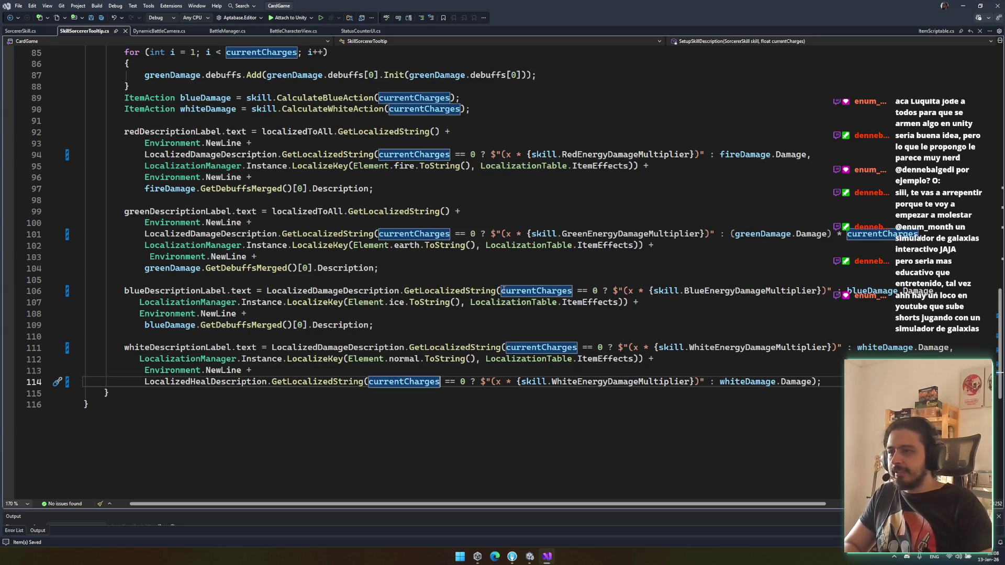
drag(501, 291, 610, 291)
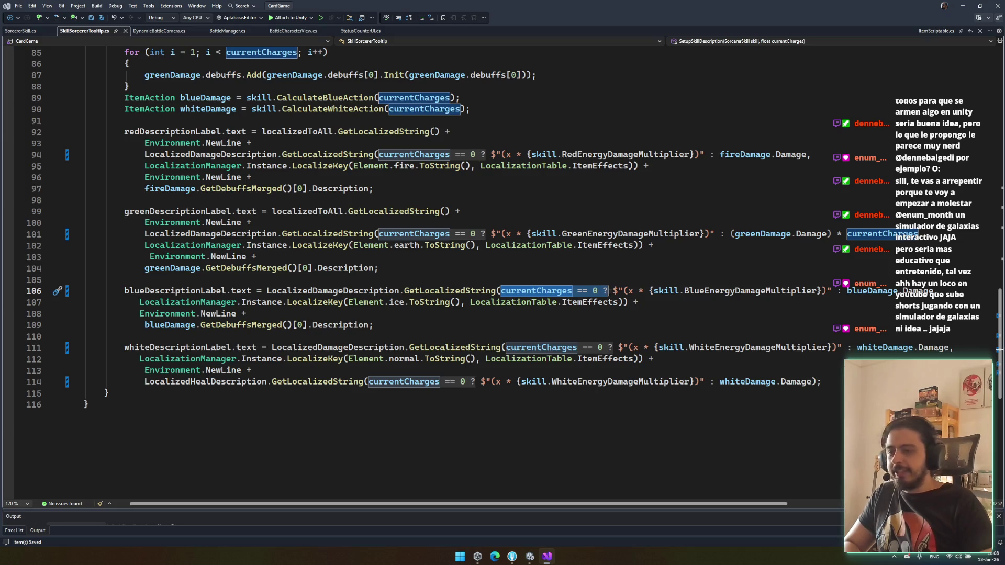
key(ctrl+c)
click(145, 325)
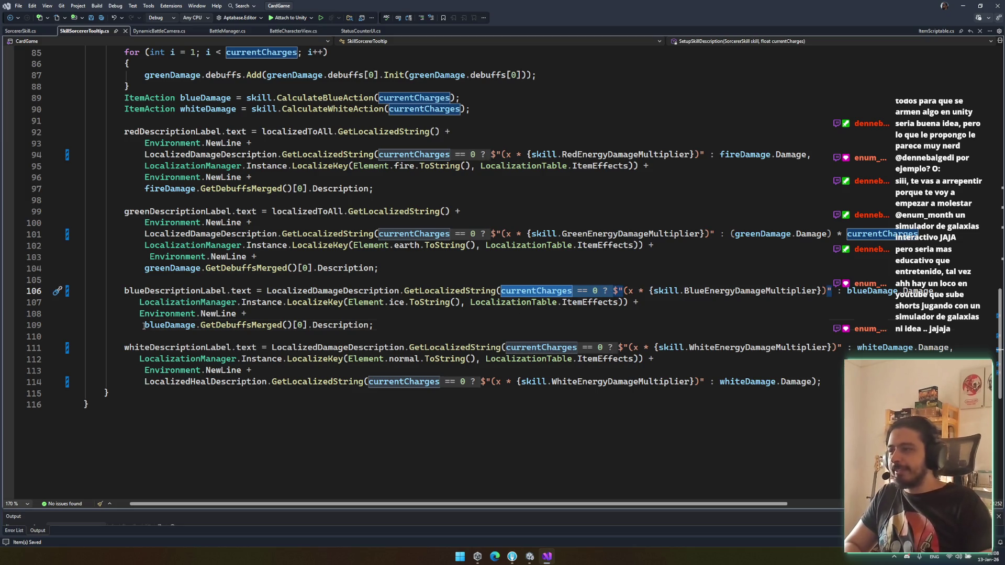
Step: Paste the currentCharges == 0 ? condition before line 109's blue description with empty quotes and a colon, parenthesized, then save
key(ctrl+v)
text(:)
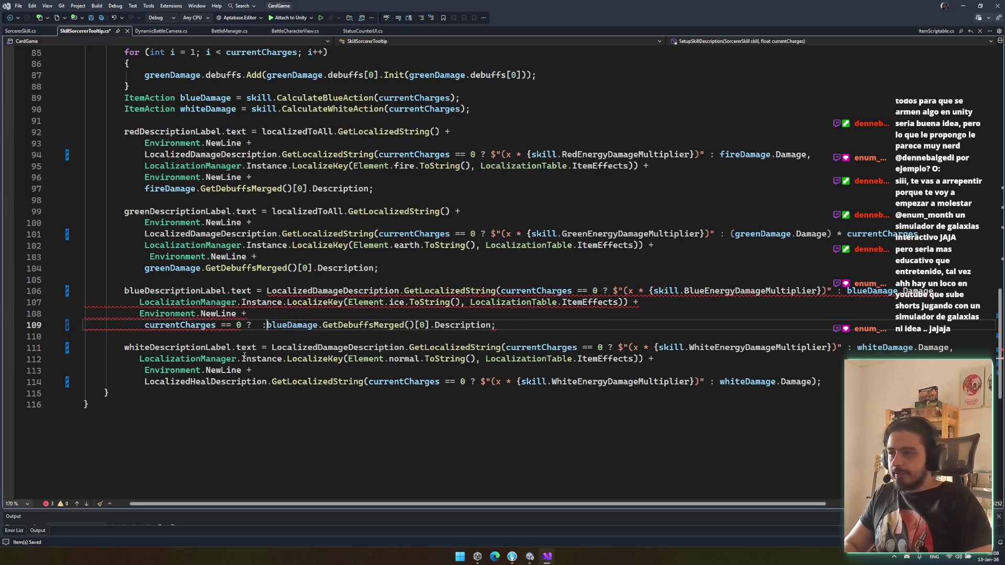
key(Left)
key(Left)
key(BackSpace)
text(")
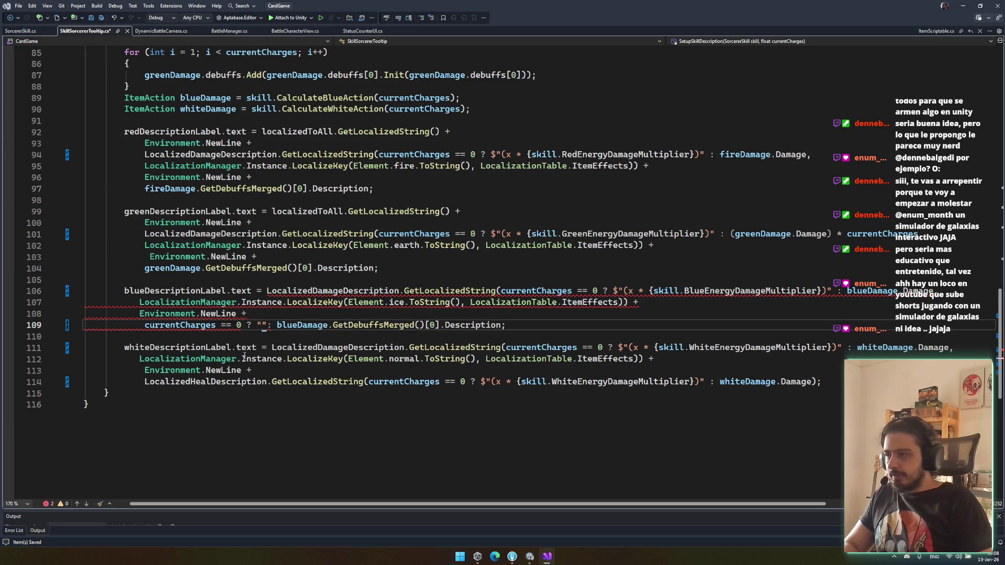
click(145, 325)
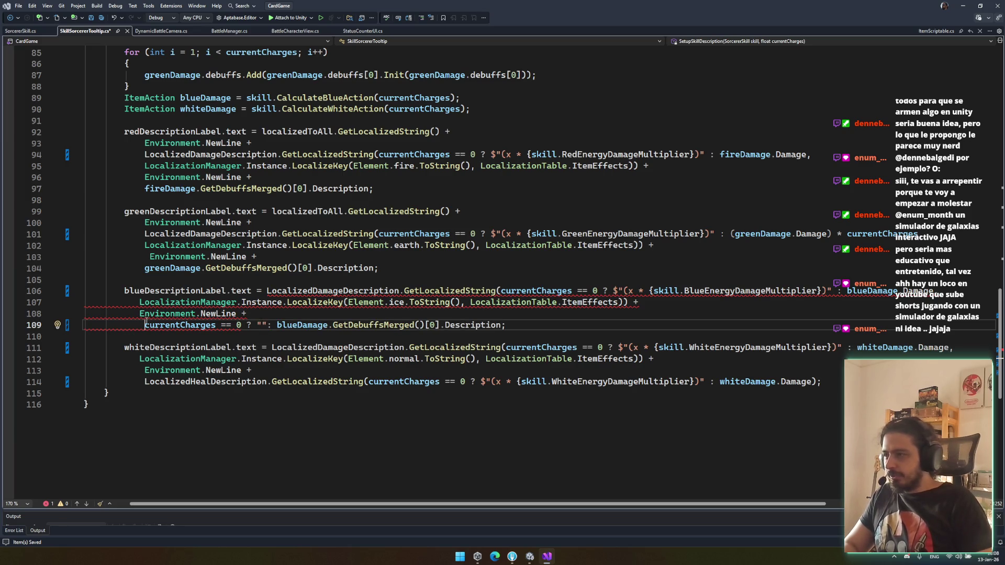
text(()
key(End)
text())
key(ctrl+s)
Step: Fill the empty quotes on line 109 with the formula text (1 + (x / 5))
key(Home)
key(BackSpace)
key(Left)
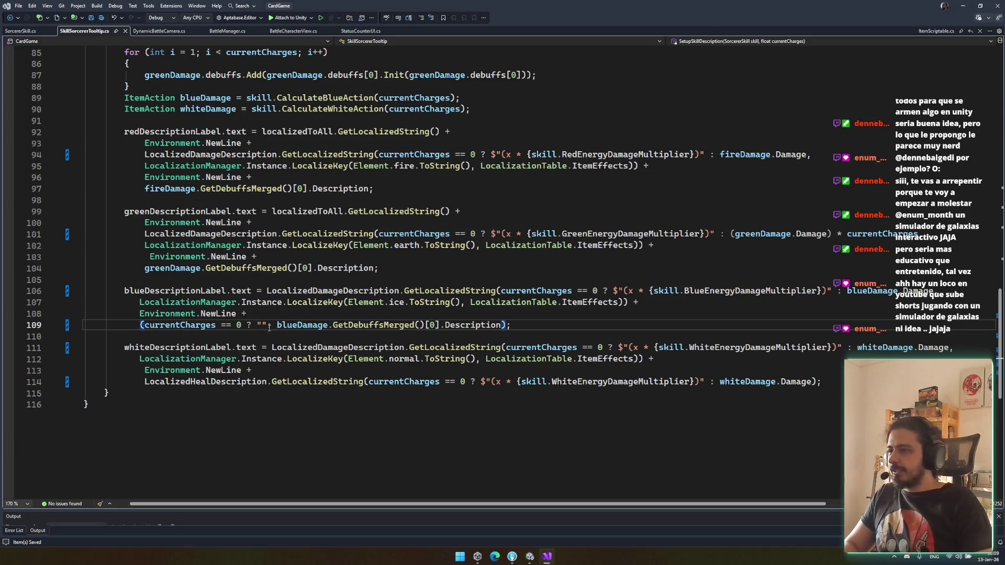
click(263, 325)
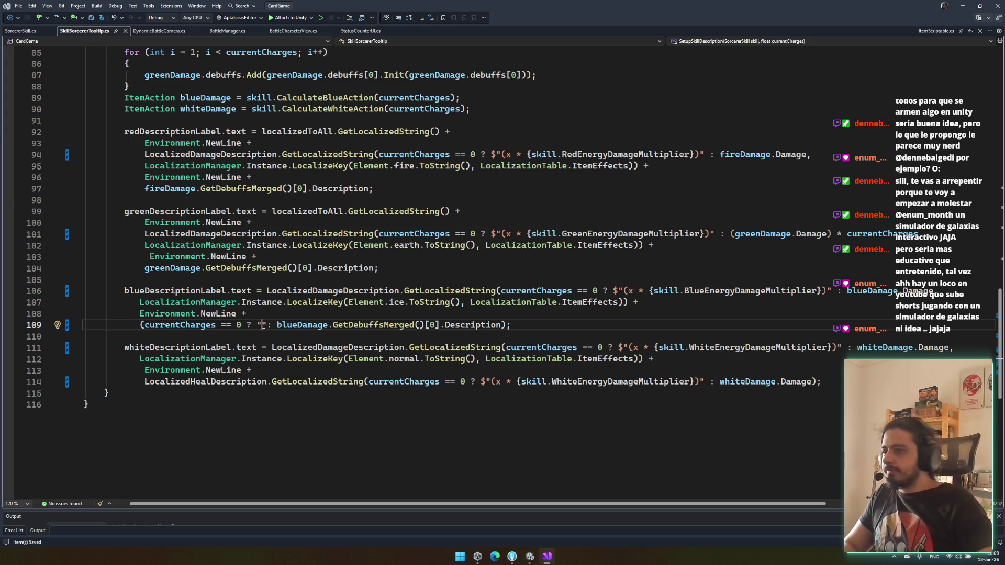
text({x)
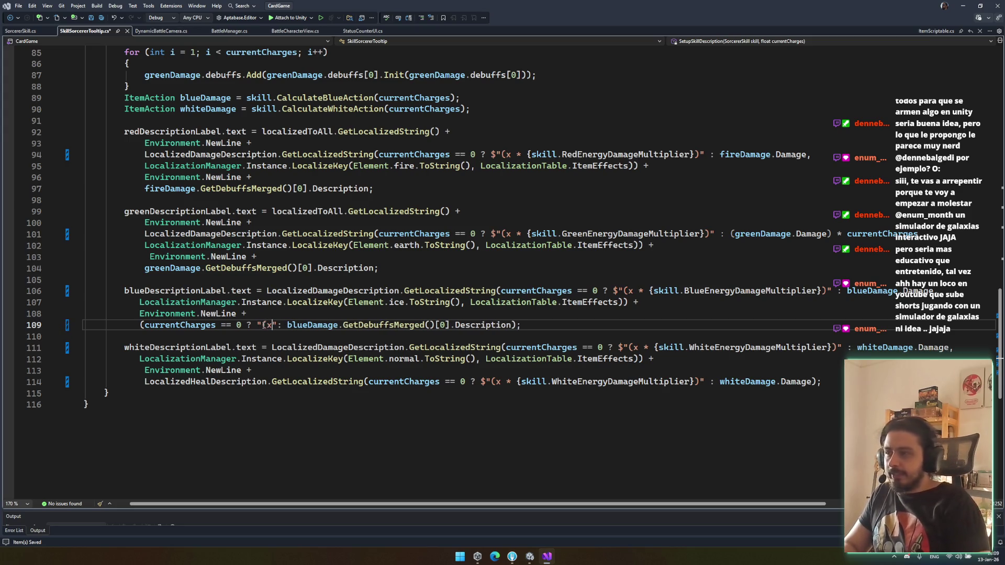
key(BackSpace)
text(1 + x()
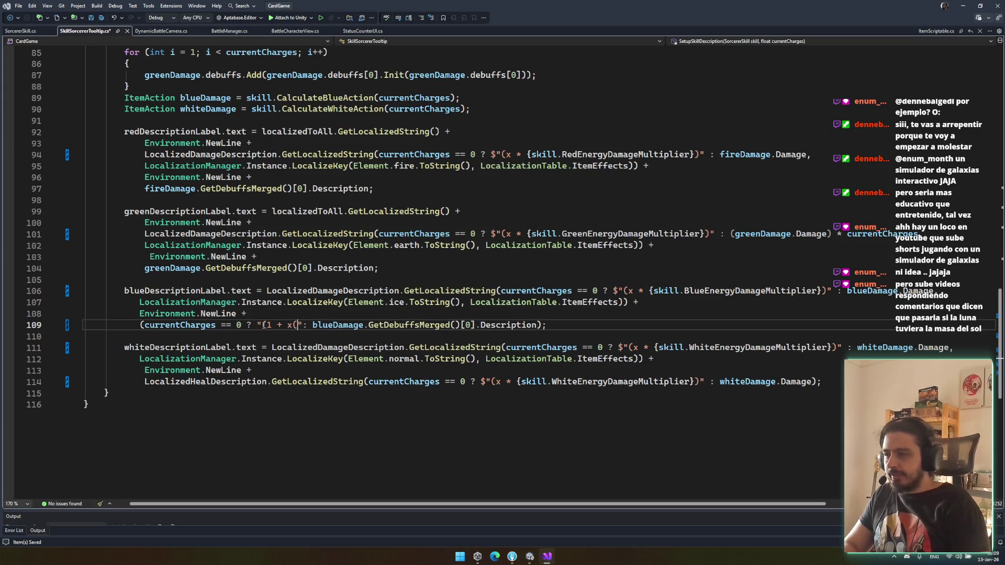
key(BackSpace)
key(BackSpace)
text((x / 5))
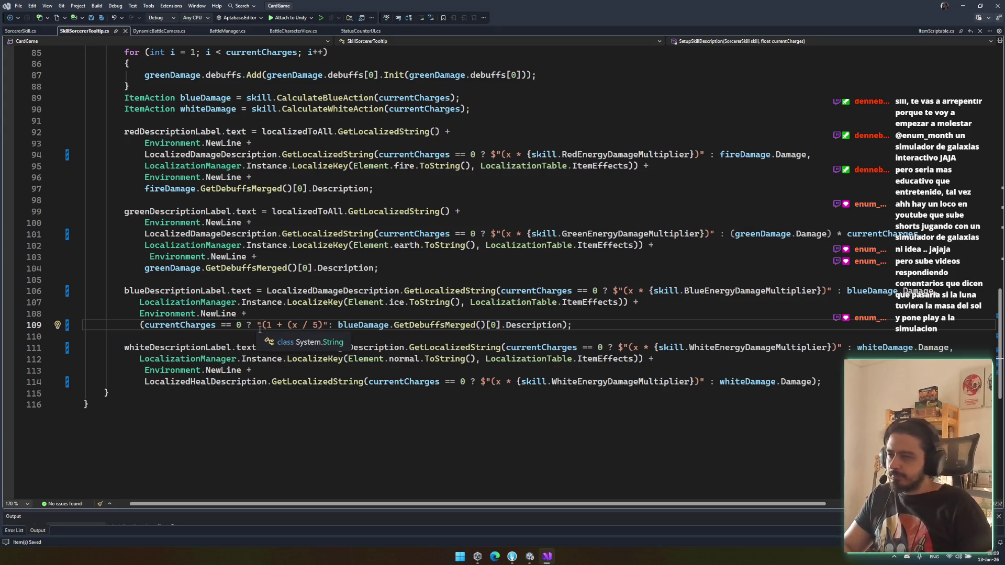
key(Right)
key(Right)
key(Right)
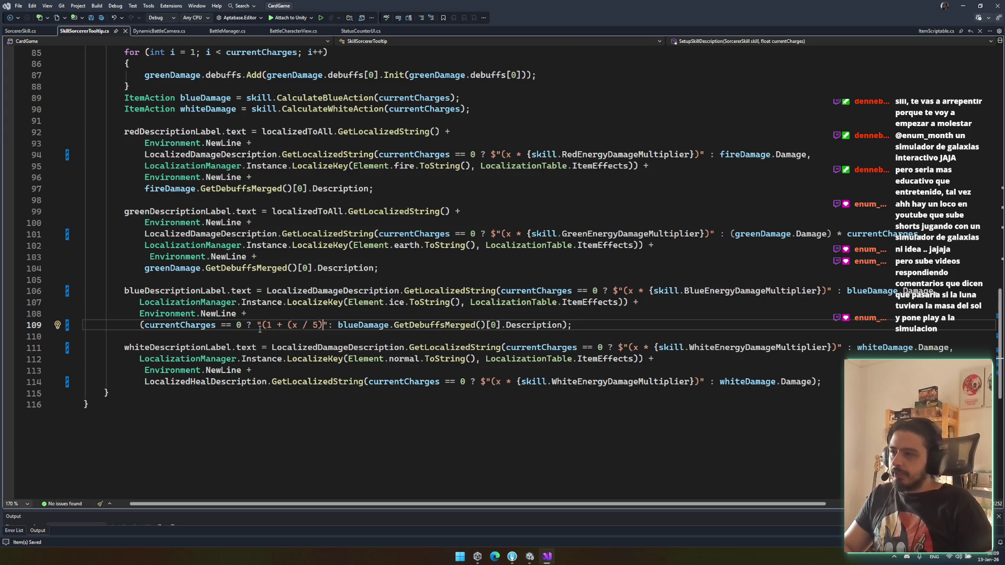
drag(567, 325, 345, 323)
Step: Put the blue debuff Description after the question mark and call Replace("1", "(1 + (x / 5))") on it
key(ctrl+c)
click(263, 325)
key(Left)
key(ctrl+v)
text(Replace()
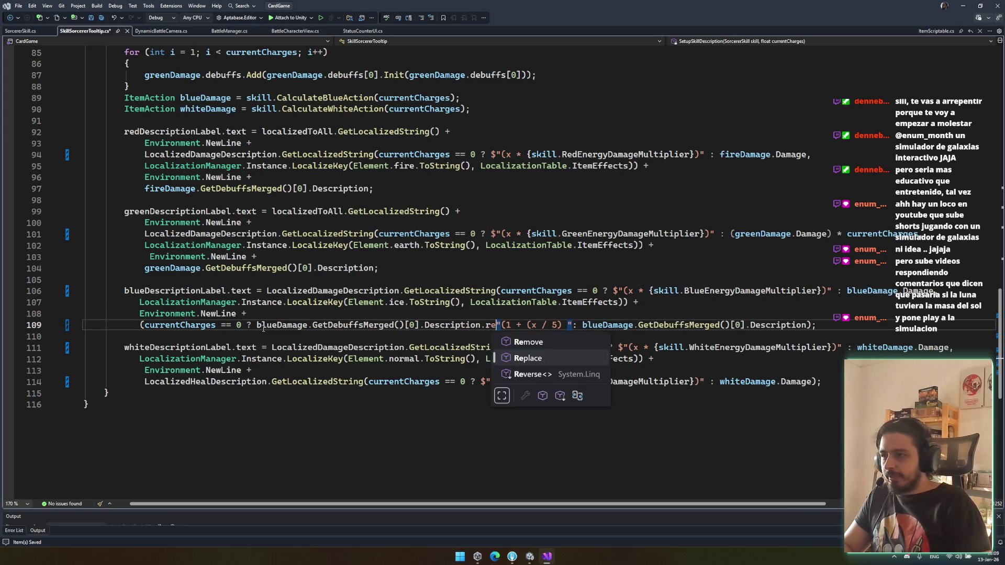
text("1",)
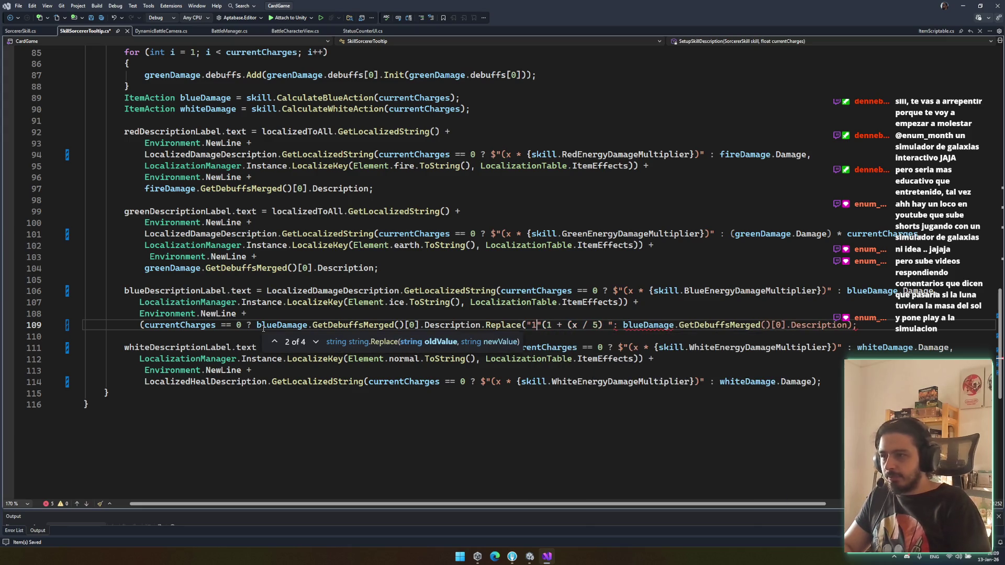
text(")
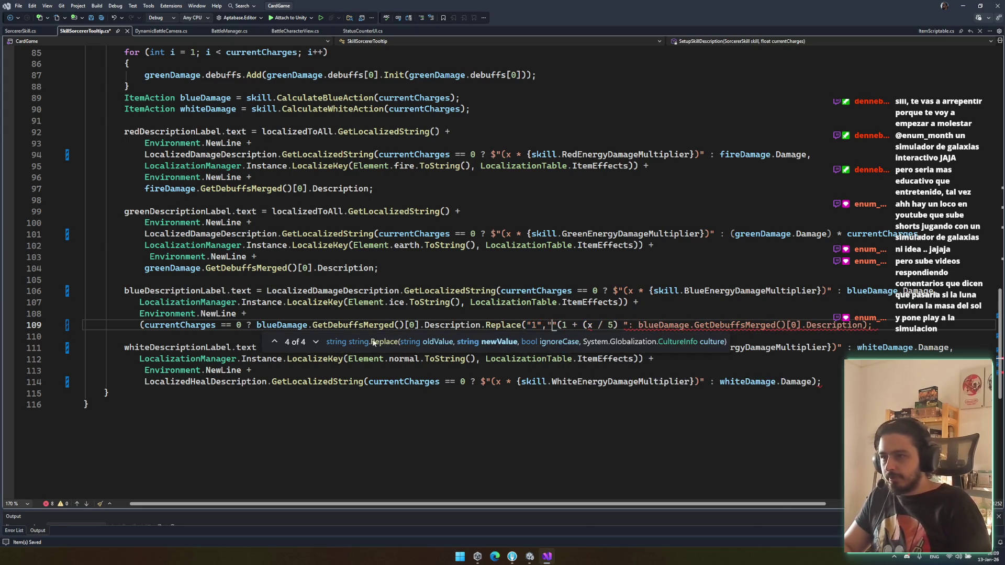
key(BackSpace)
click(622, 326)
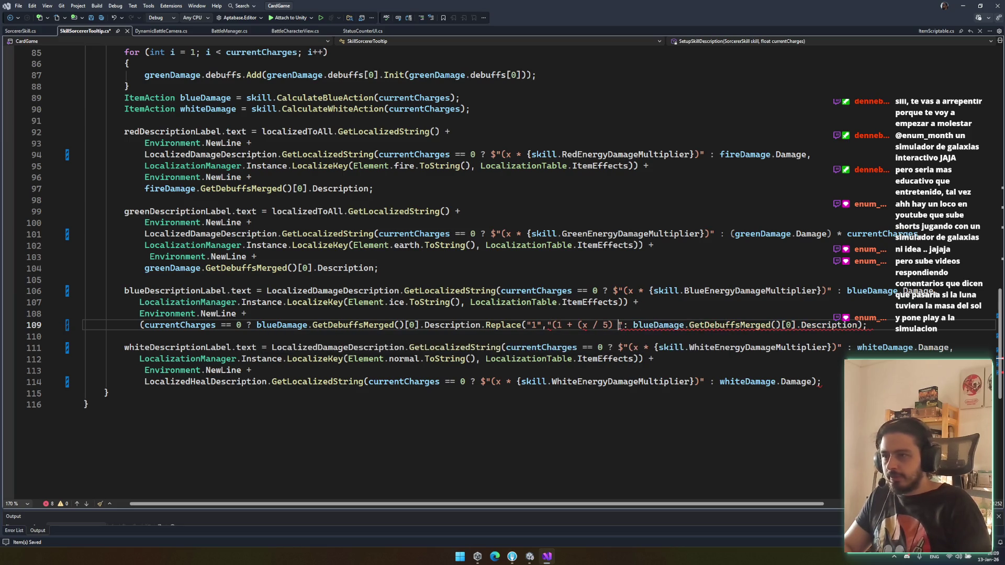
text())
key(BackSpace)
text(")
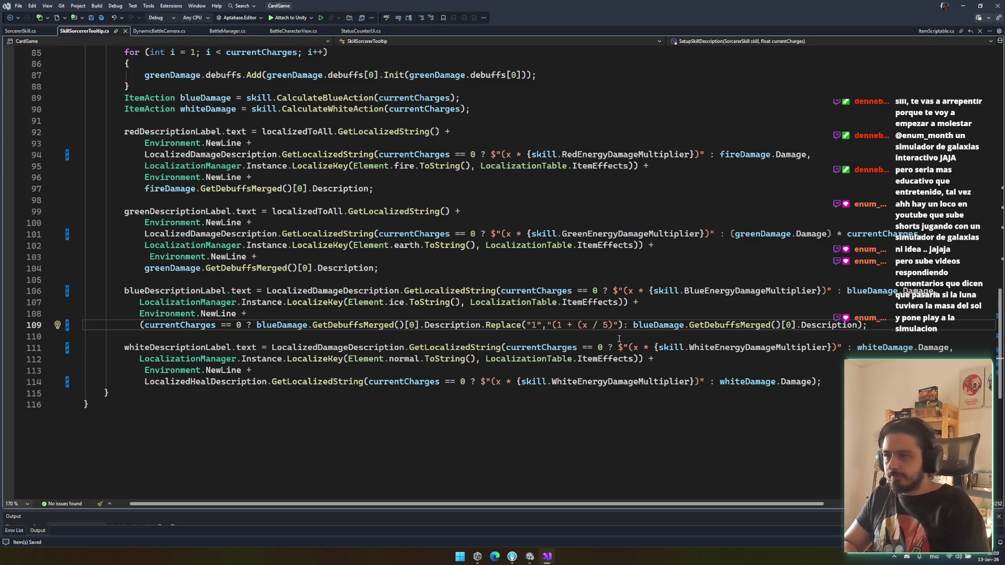
text())
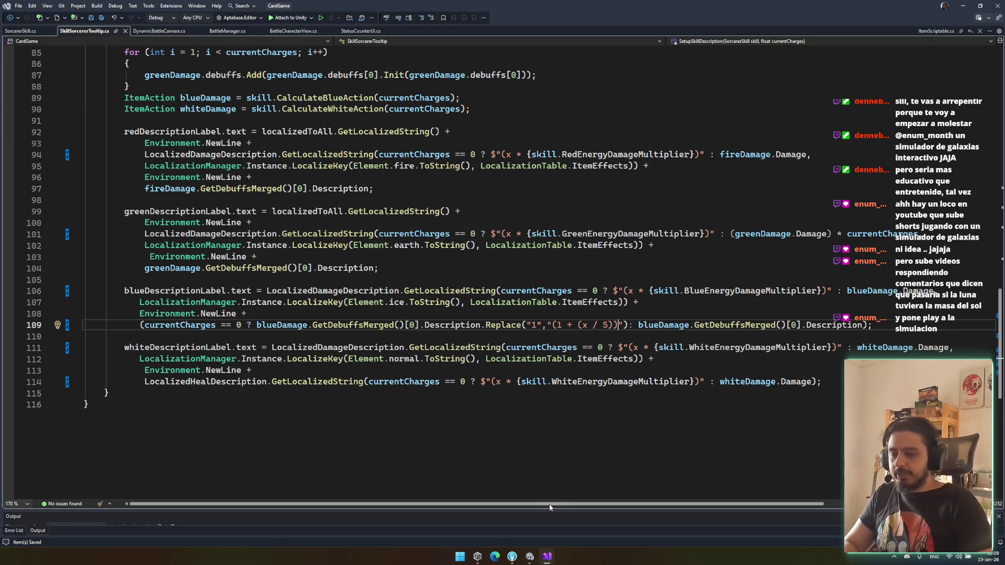
Step: Tighten the formula to "(1 + (x/5))", close the parenthesis, and copy the whole blue conditional expression
key(Left)
key(Left)
key(Left)
key(BackSpace)
key(Left)
key(BackSpace)
click(603, 325)
text())
key(Left)
key(Left)
key(Left)
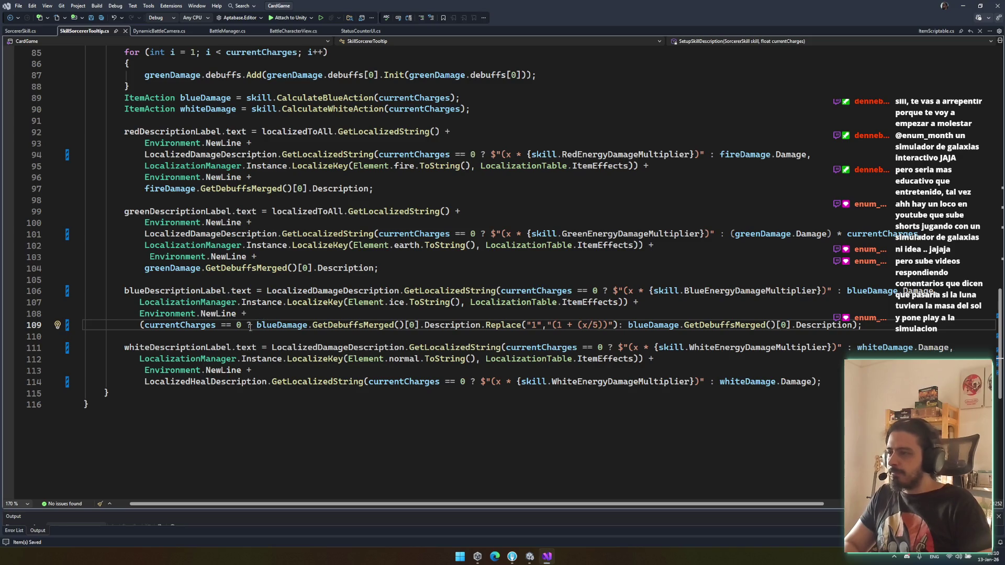
mouse_move(138, 325)
mouse_down()
mouse_move(863, 325)
mouse_move(137, 325)
mouse_move(210, 361)
mouse_move(126, 337)
mouse_move(149, 326)
mouse_move(139, 325)
mouse_up()
click(863, 325)
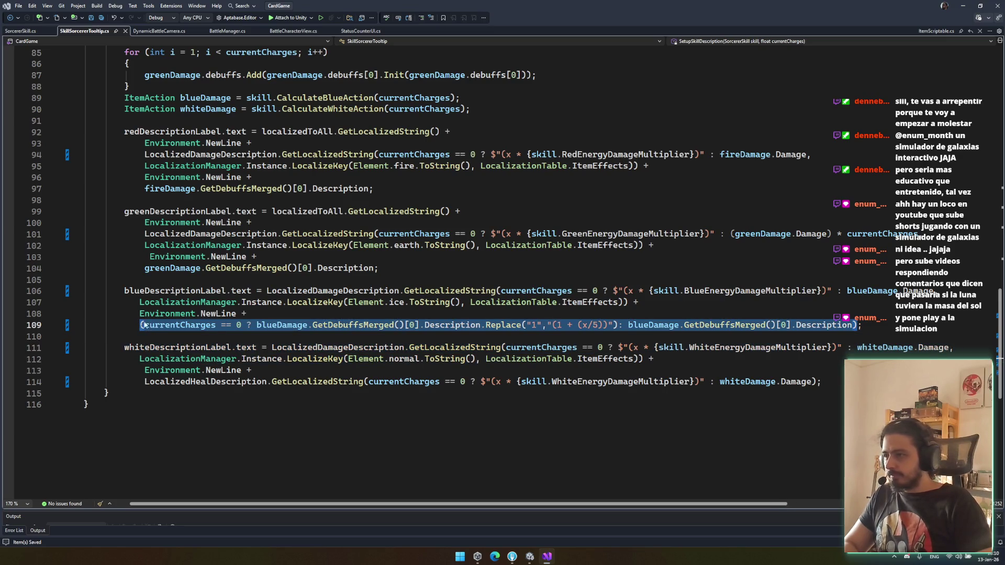
key(ctrl+c)
drag(145, 268, 375, 269)
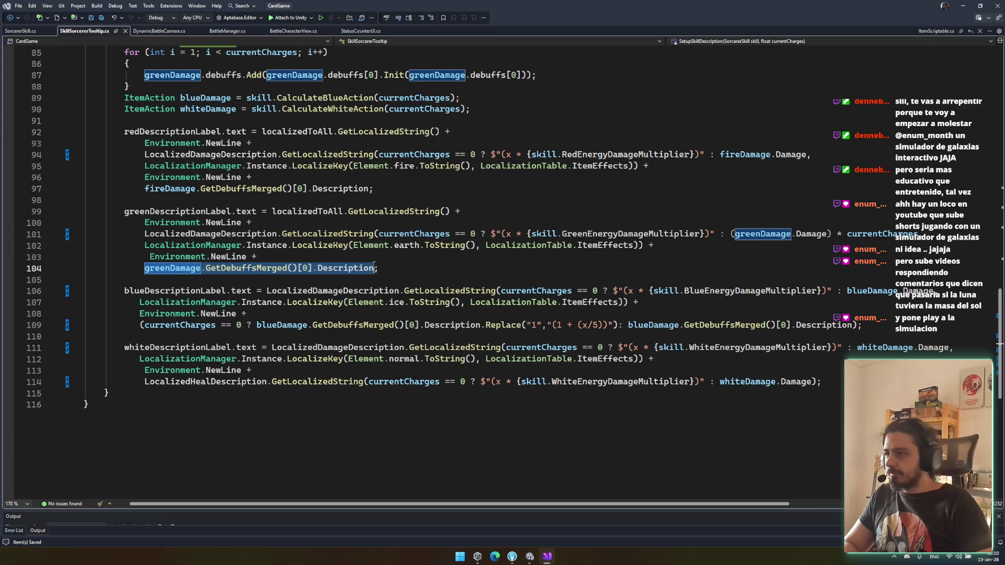
Step: Paste the blue conditional over line 104's green description and change both blueDamage references to greenDamage
key(ctrl+v)
double_click(288, 268)
text(gree)
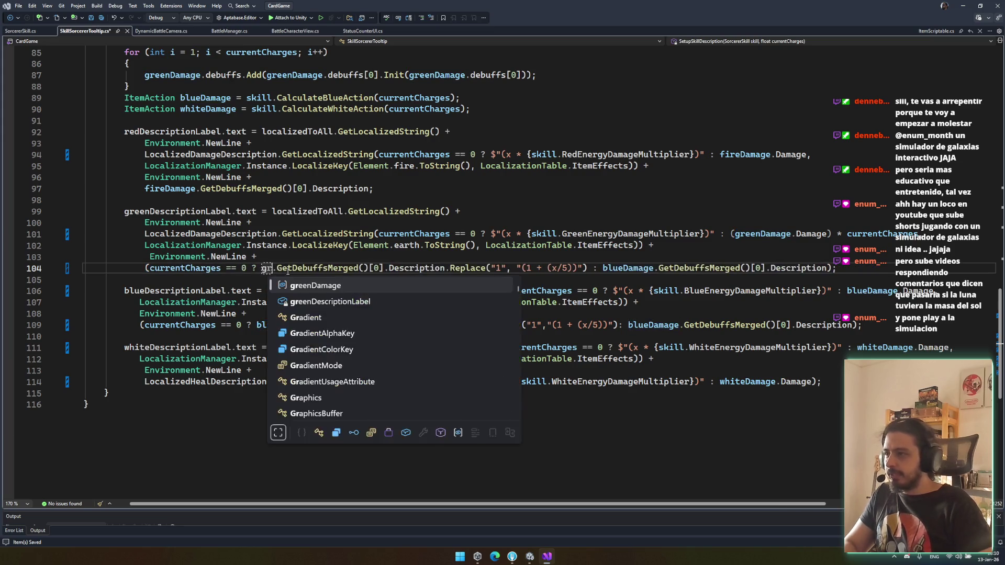
key(Tab)
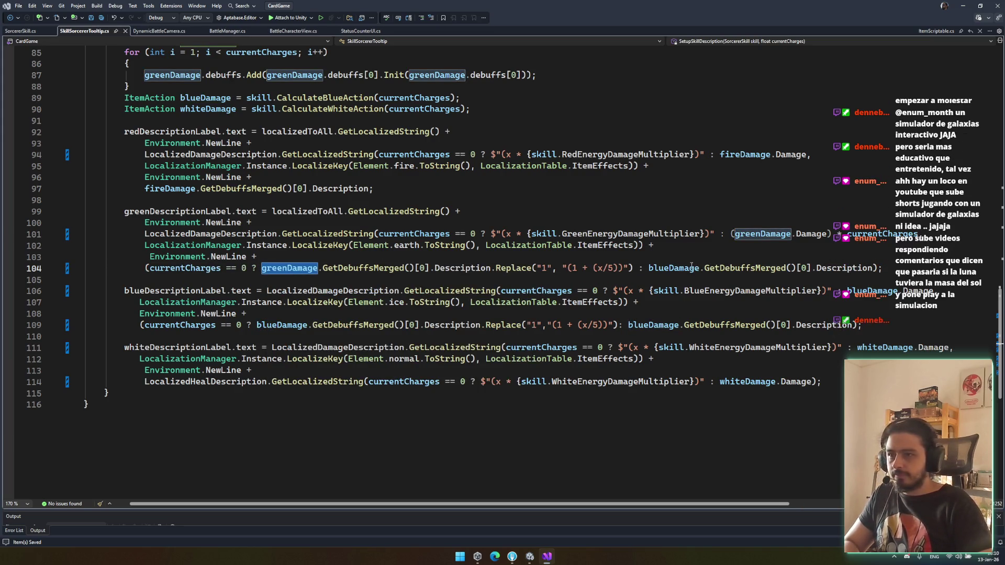
double_click(675, 268)
text(gree)
key(Tab)
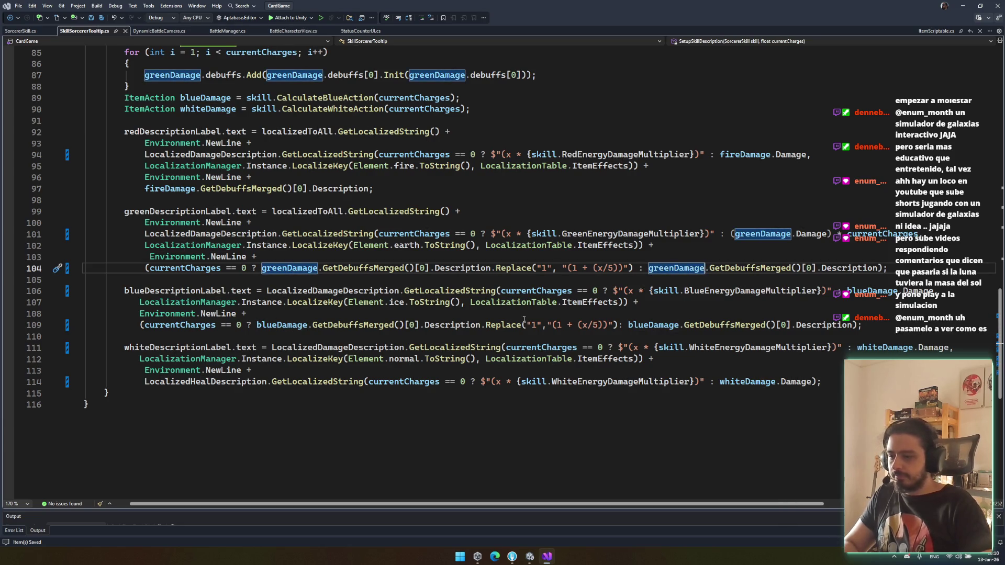
Step: Trim the green replacement string down to "x" and save the script
click(613, 268)
key(Left)
key(Left)
key(Left)
key(Delete)
key(Delete)
key(Delete)
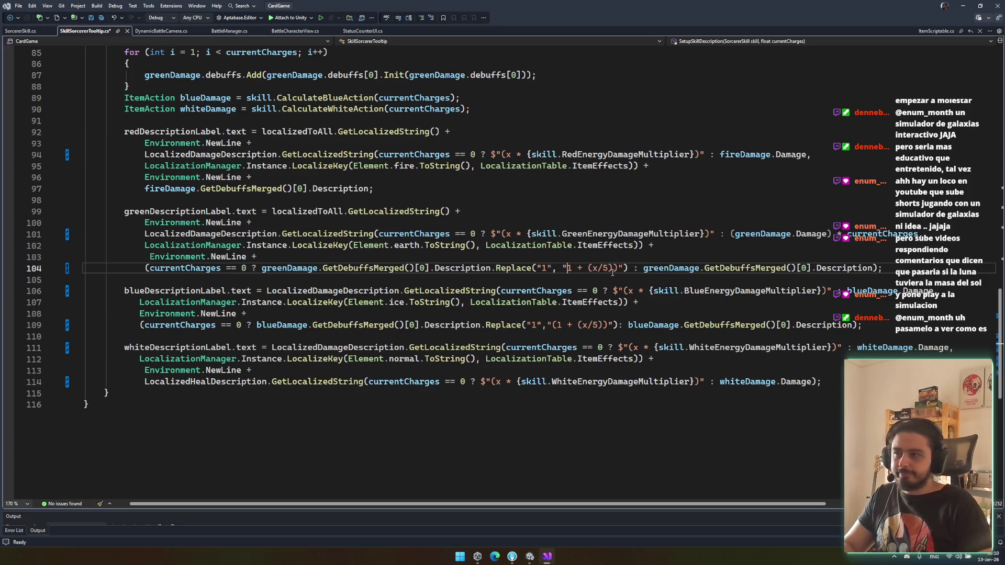
key(Right)
key(Delete)
key(Delete)
key(Delete)
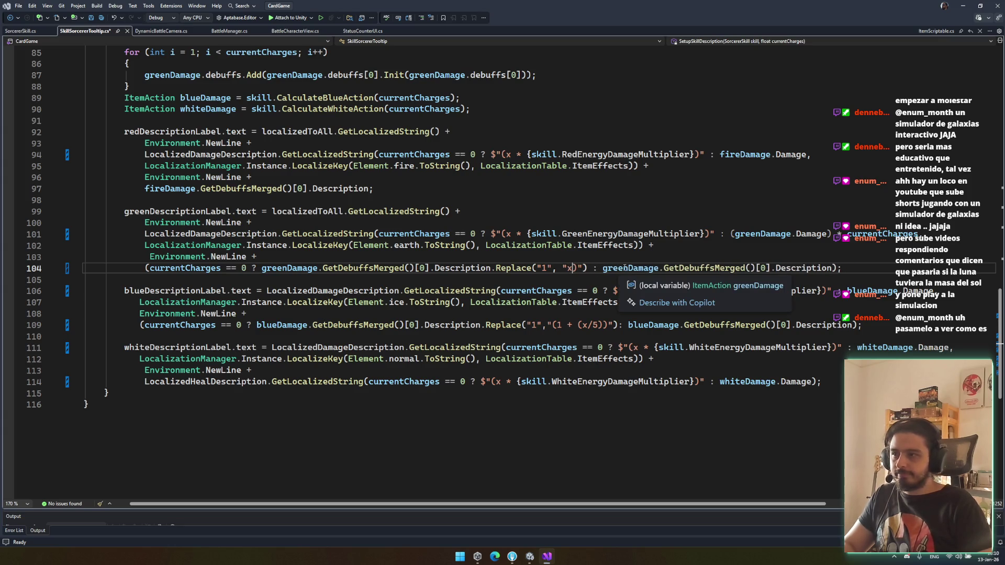
key(Delete)
key(ctrl+s)
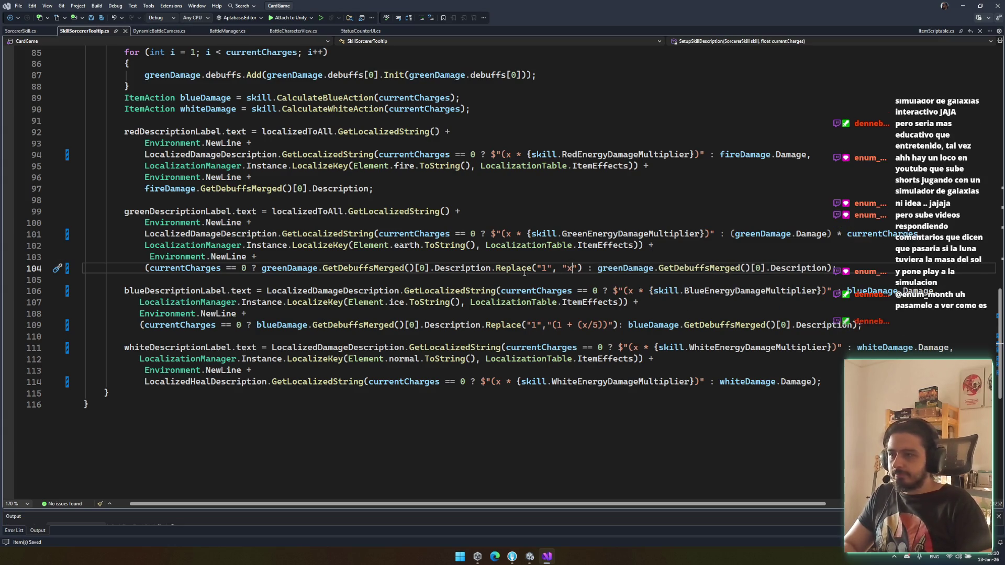